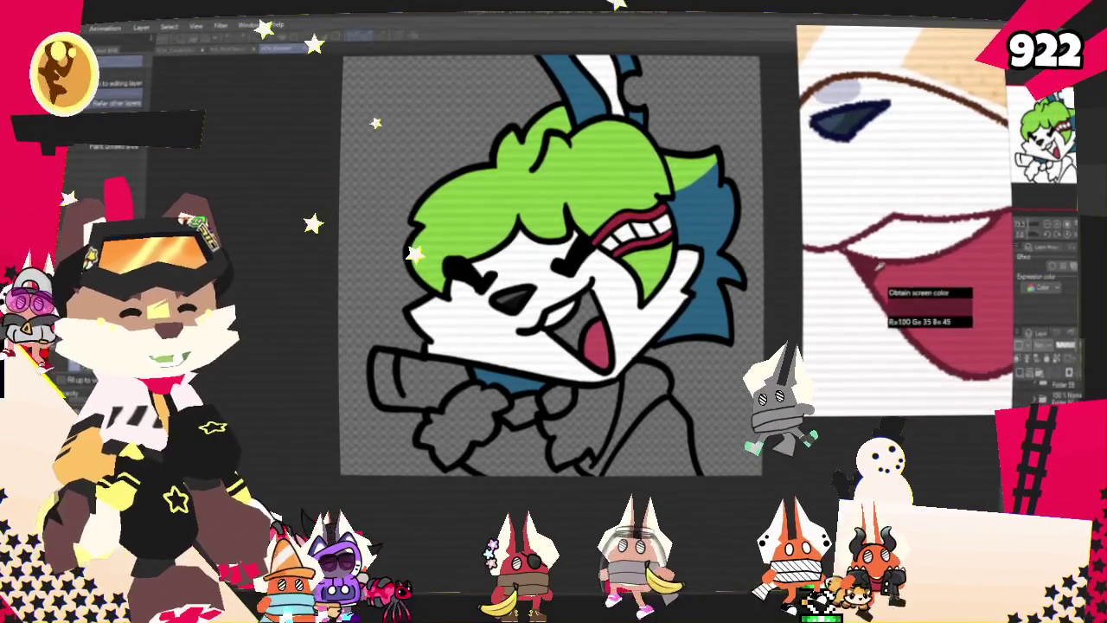
# Fill both sides of the bunny's jacket dark navy.
pyautogui.scroll(2, 521, 297)
pyautogui.scroll(2, 521, 296)
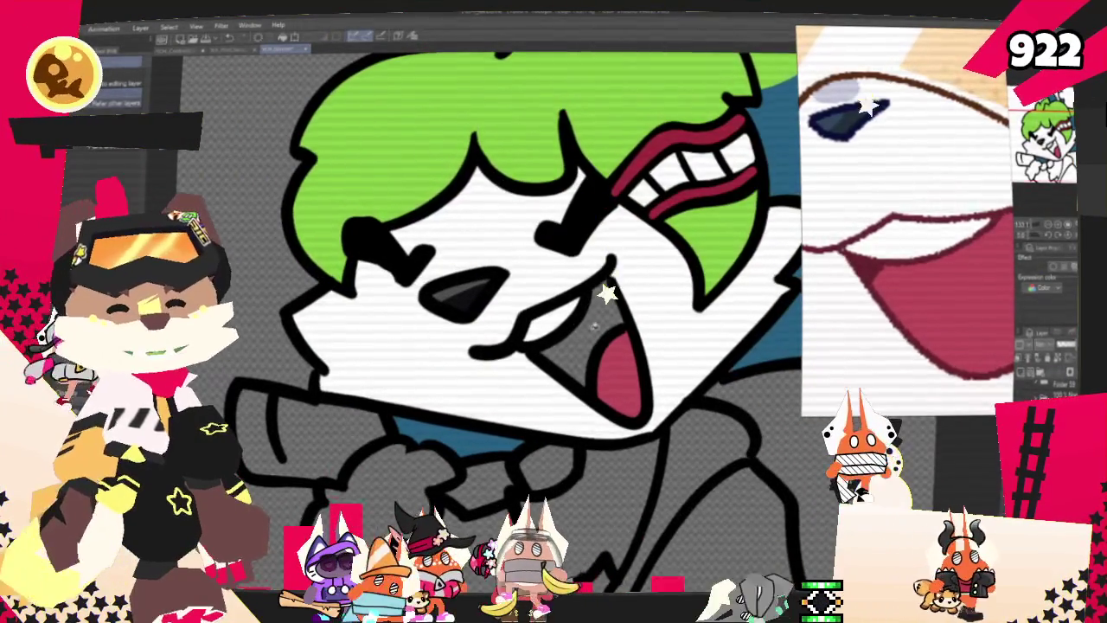
pyautogui.scroll(-4, 521, 297)
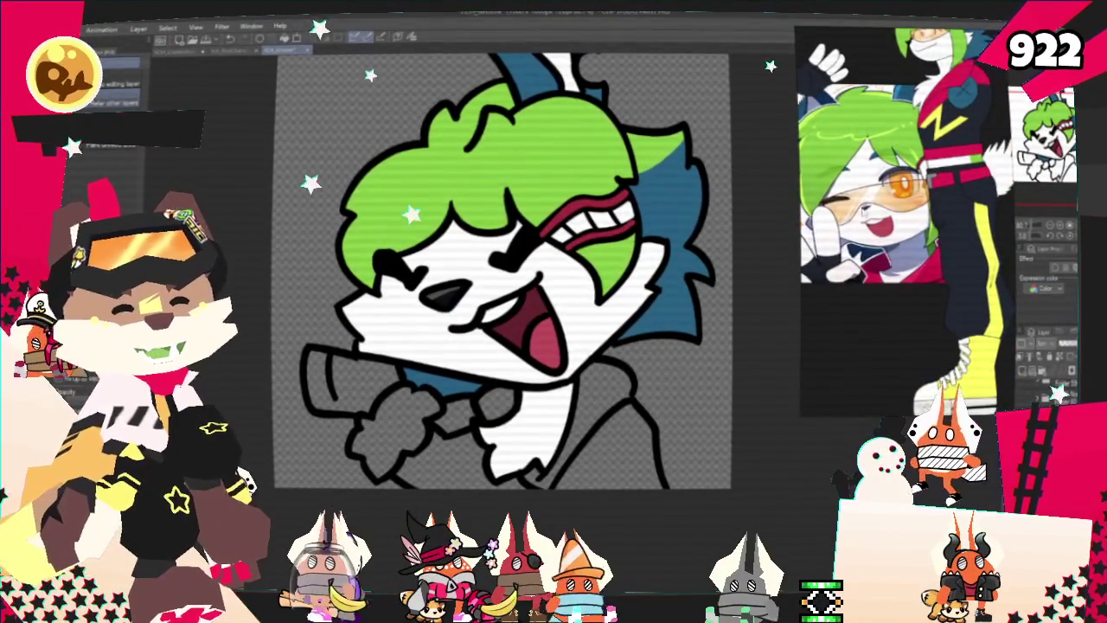
pyautogui.scroll(-2, 891, 253)
pyautogui.scroll(3, 891, 252)
pyautogui.scroll(2, 891, 253)
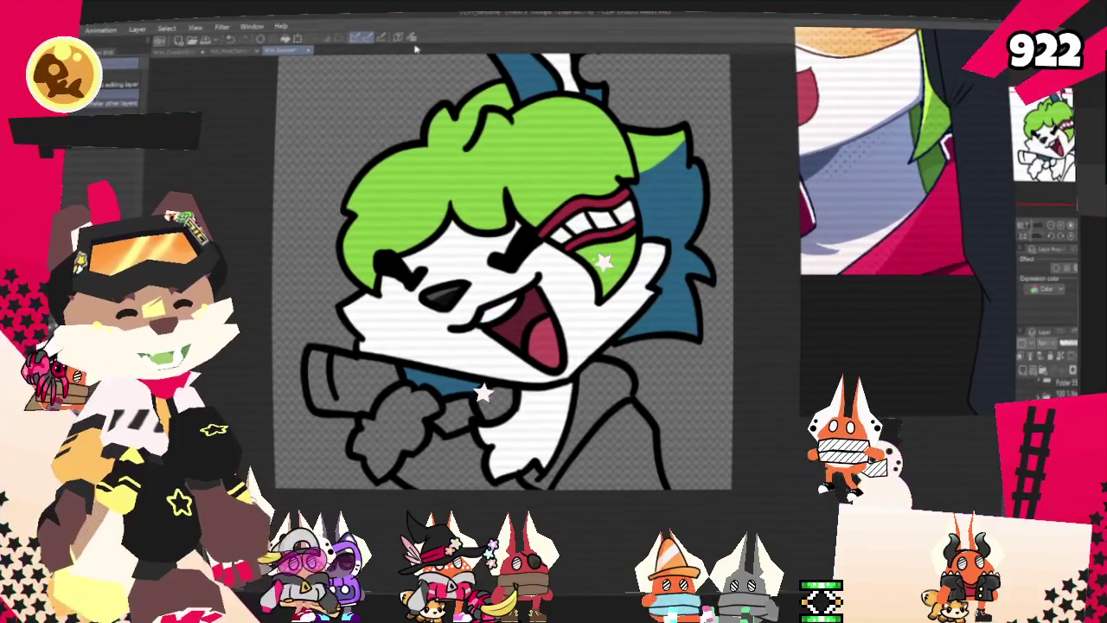
pyautogui.scroll(-3, 937, 201)
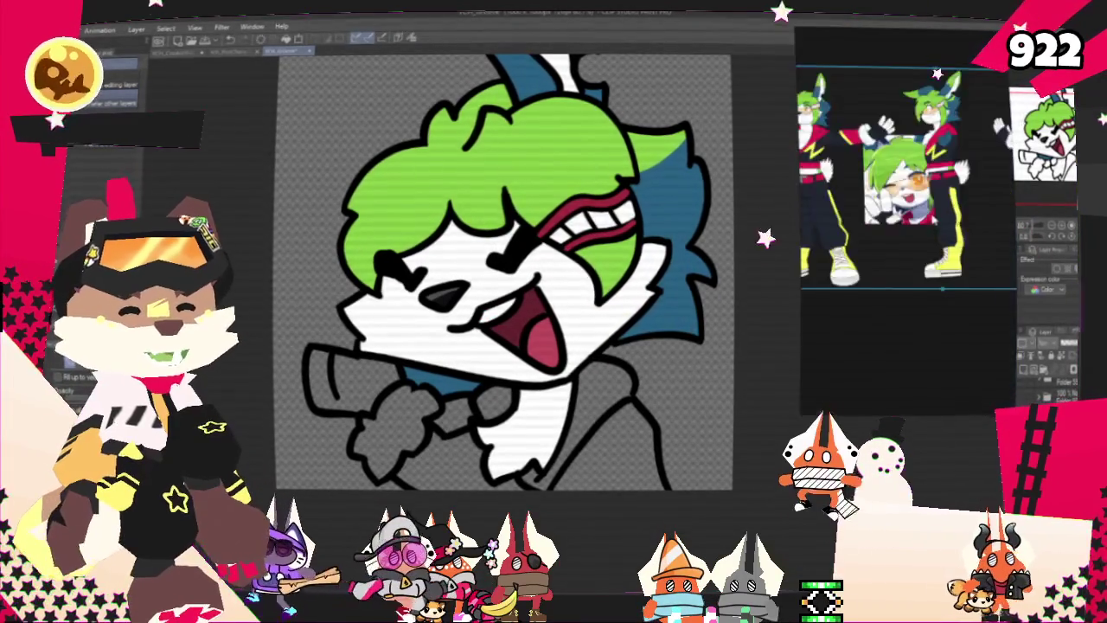
pyautogui.scroll(3, 936, 201)
pyautogui.scroll(2, 904, 216)
pyautogui.scroll(2, 904, 216)
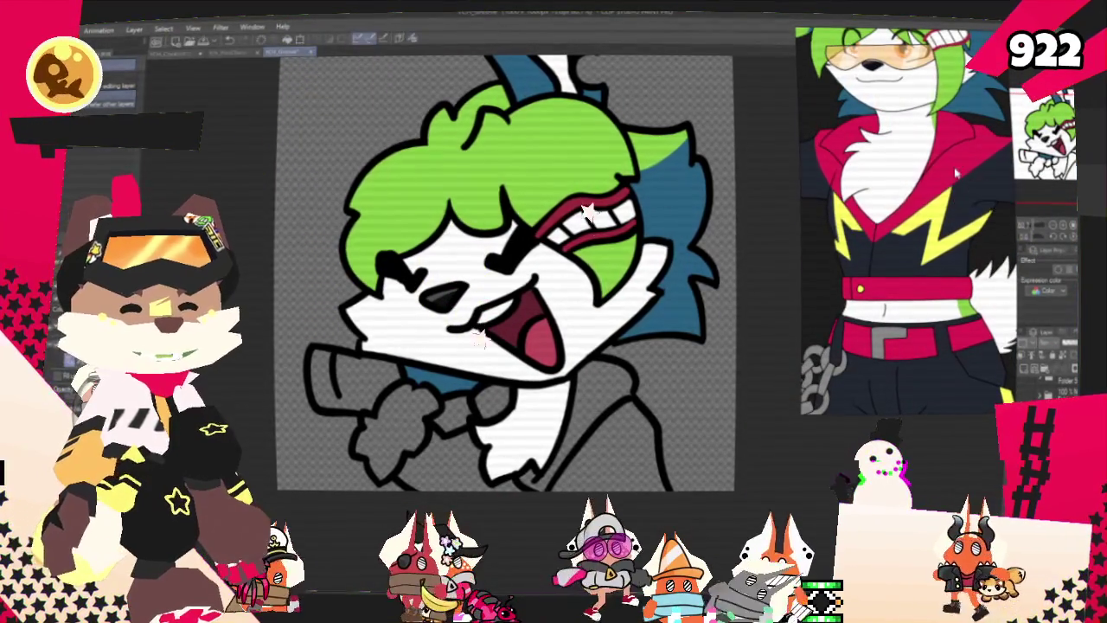
pyautogui.scroll(2, 506, 272)
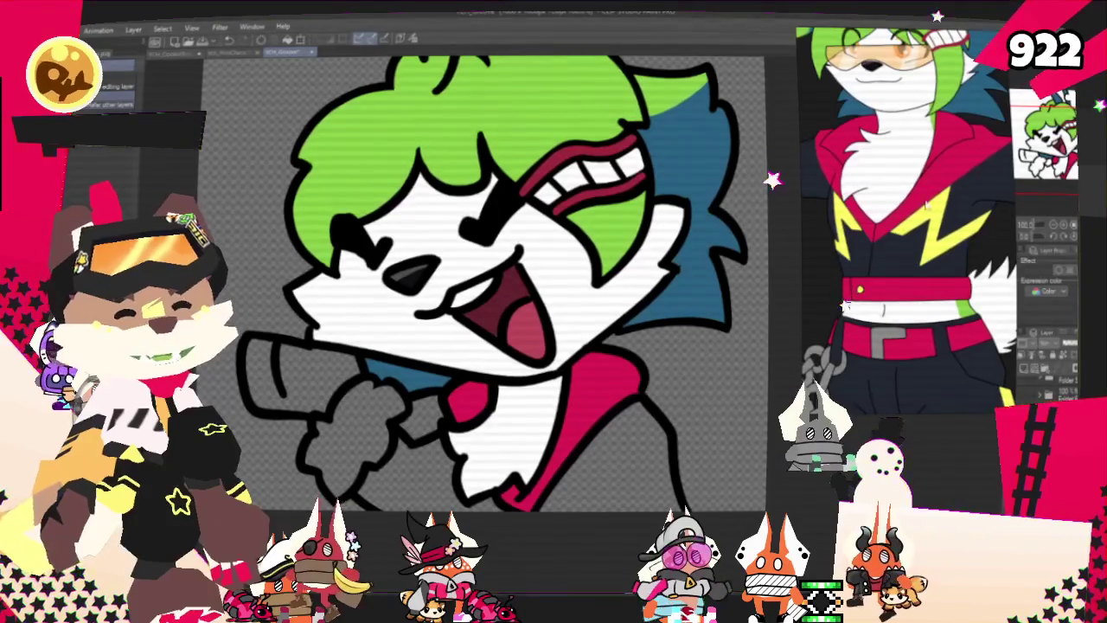
pyautogui.scroll(-1, 908, 225)
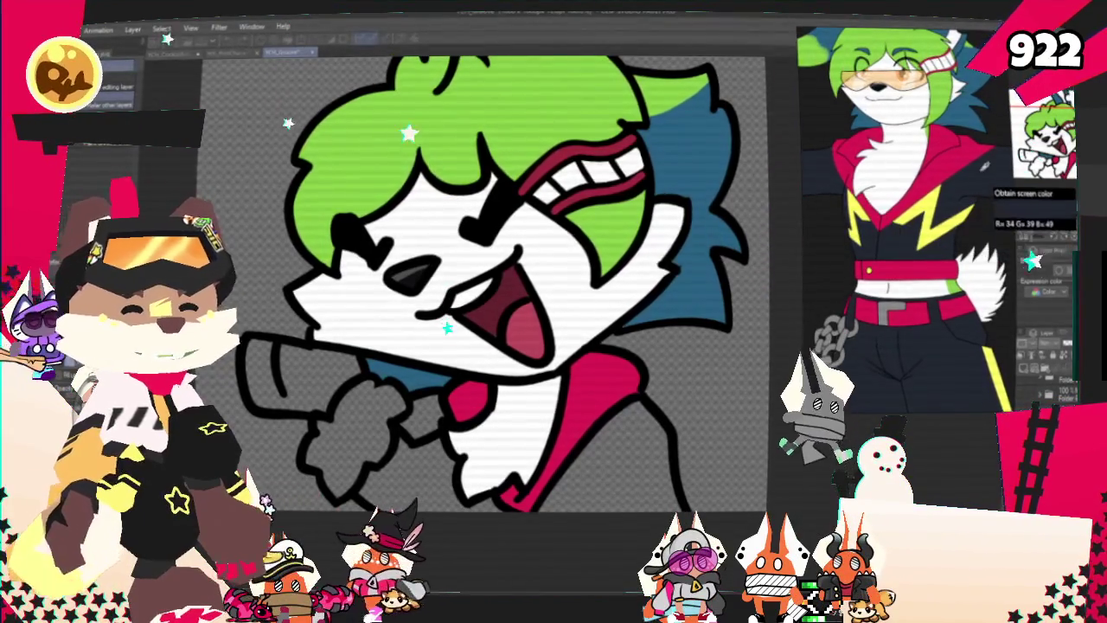
pyautogui.click(634, 478)
pyautogui.click(430, 490)
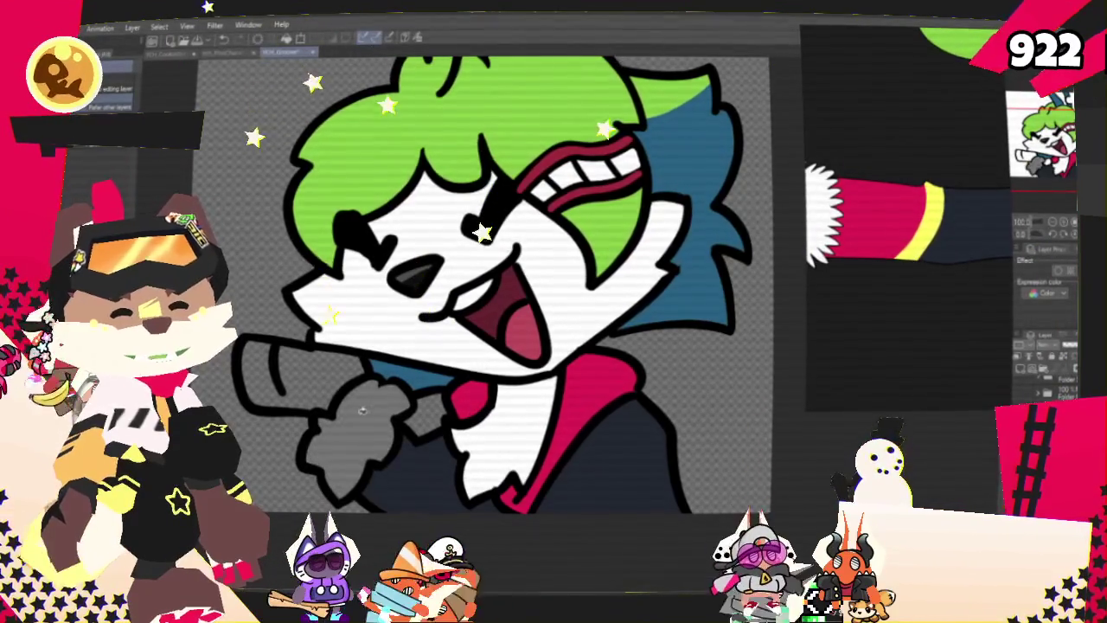
# Sample the white fur colour from the reference and fill the bunny's grey hand white.
pyautogui.click(418, 42)
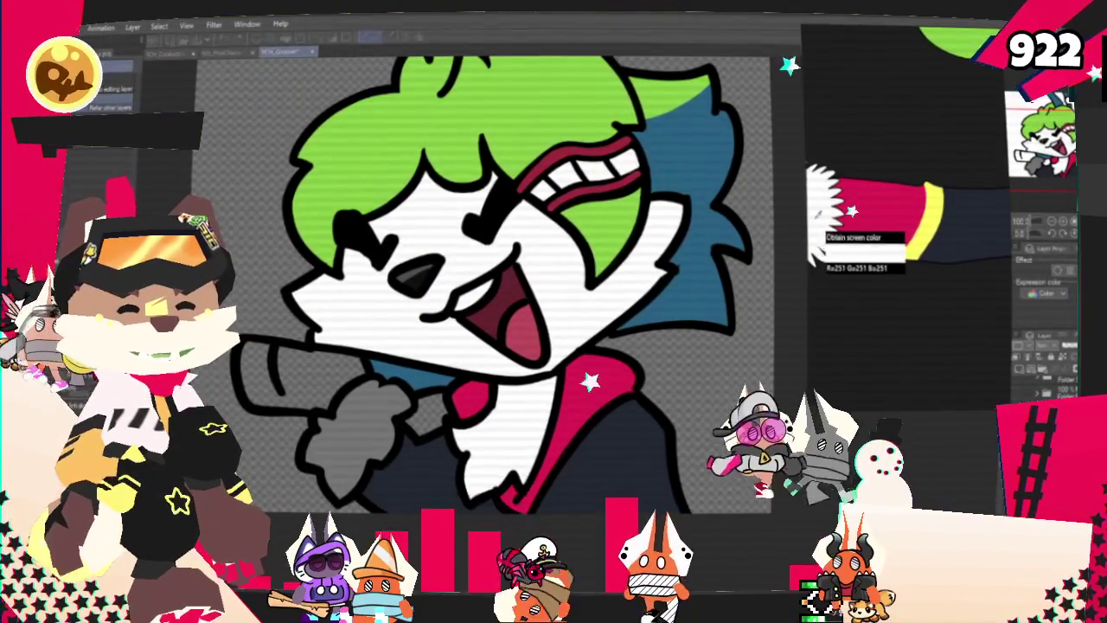
pyautogui.click(363, 472)
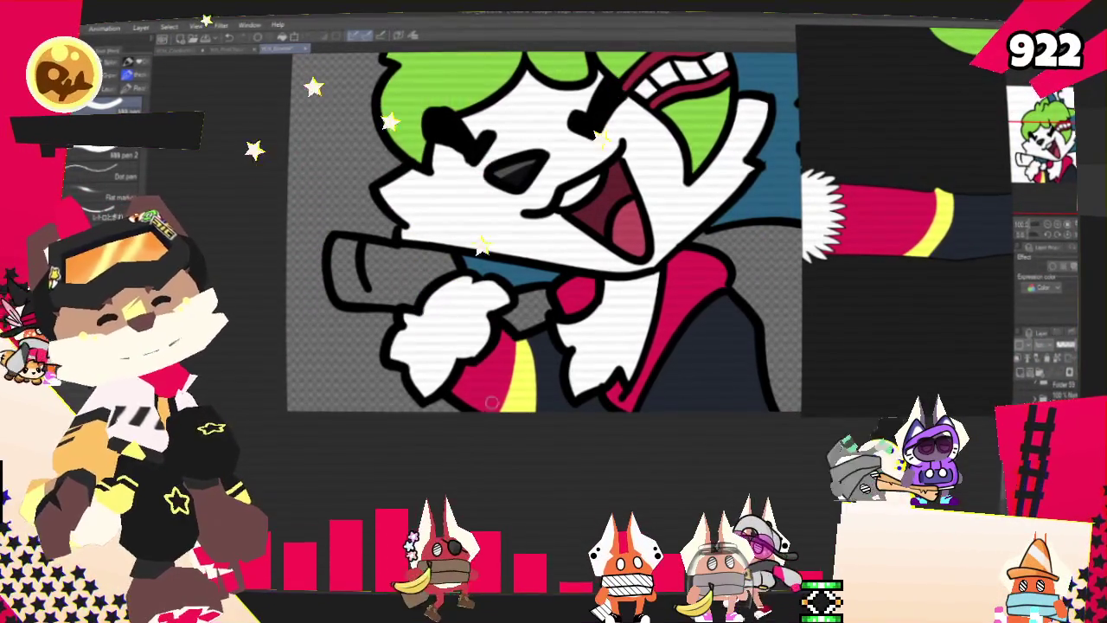
# Fill the bunny's pointing sleeve dark navy with the Fill tool.
pyautogui.moveTo(519, 225); pyautogui.dragTo(554, 265)
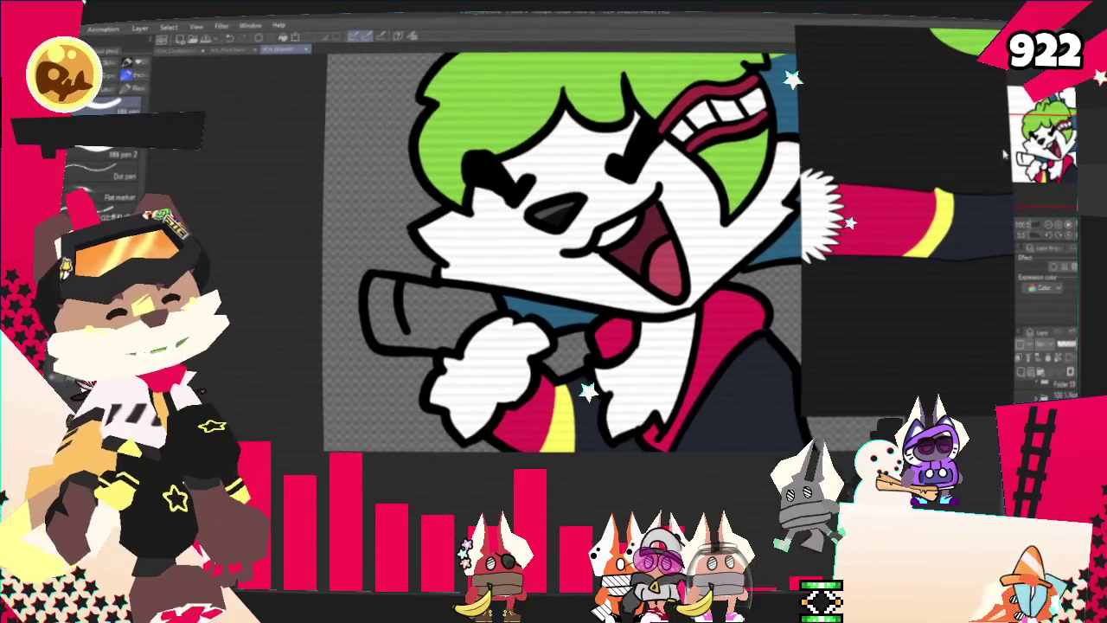
pyautogui.press('g')
pyautogui.click(415, 315)
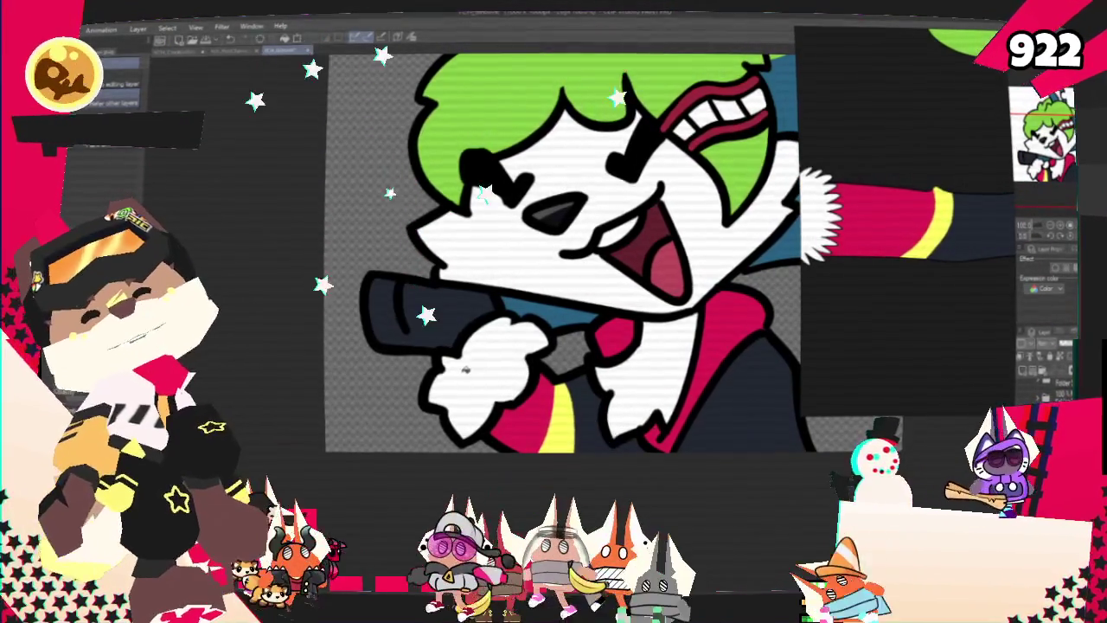
# Draw a white highlight on the sleeve, undo the too-long stroke, and re-zoom the view.
pyautogui.press('p')
pyautogui.moveTo(386, 278)
pyautogui.mouseDown()
pyautogui.moveTo(400, 341)
pyautogui.moveTo(381, 287)
pyautogui.mouseUp()
pyautogui.hotkey('ctrl', 'z')
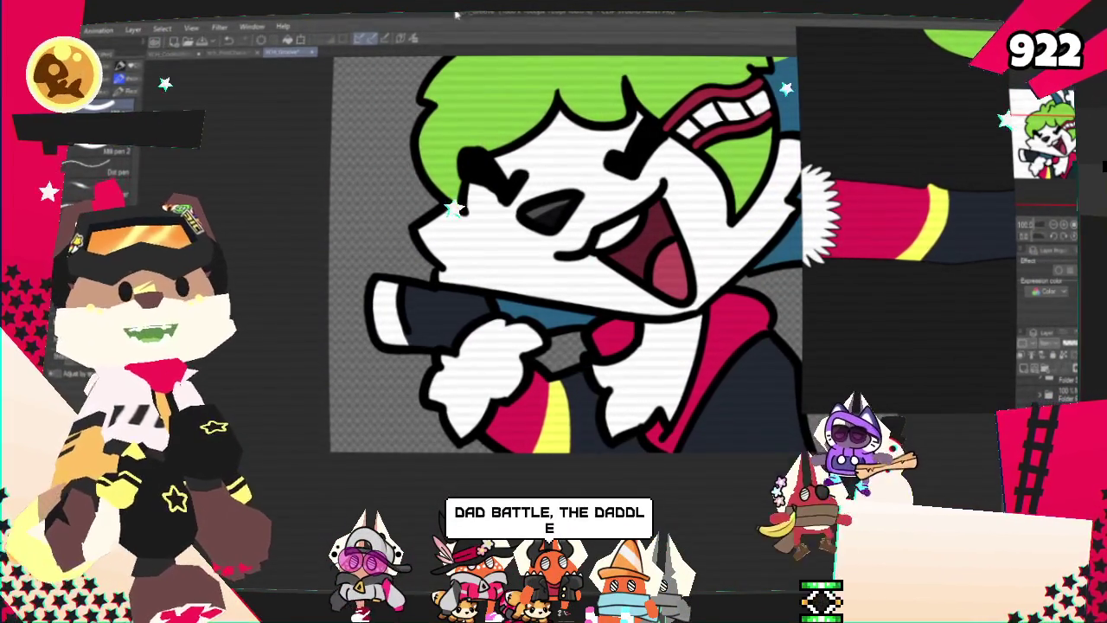
pyautogui.hotkey('ctrl', '-')
pyautogui.hotkey('ctrl', '-')
pyautogui.hotkey('ctrl', '-')
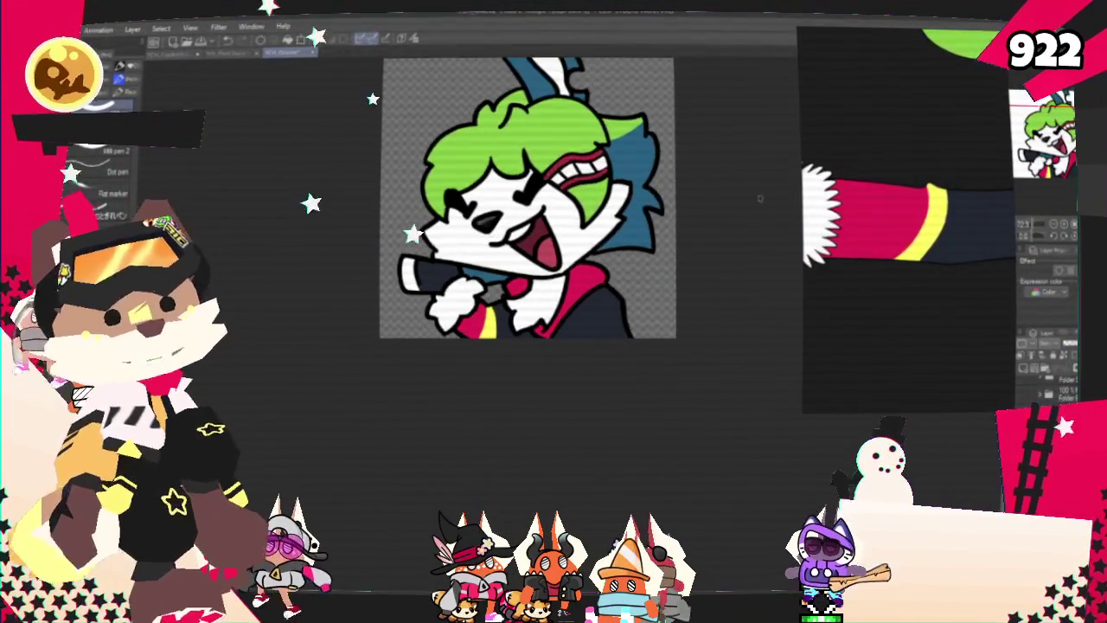
pyautogui.hotkey('ctrl', '-')
pyautogui.scroll(-3, 996, 212)
pyautogui.scroll(3, 928, 243)
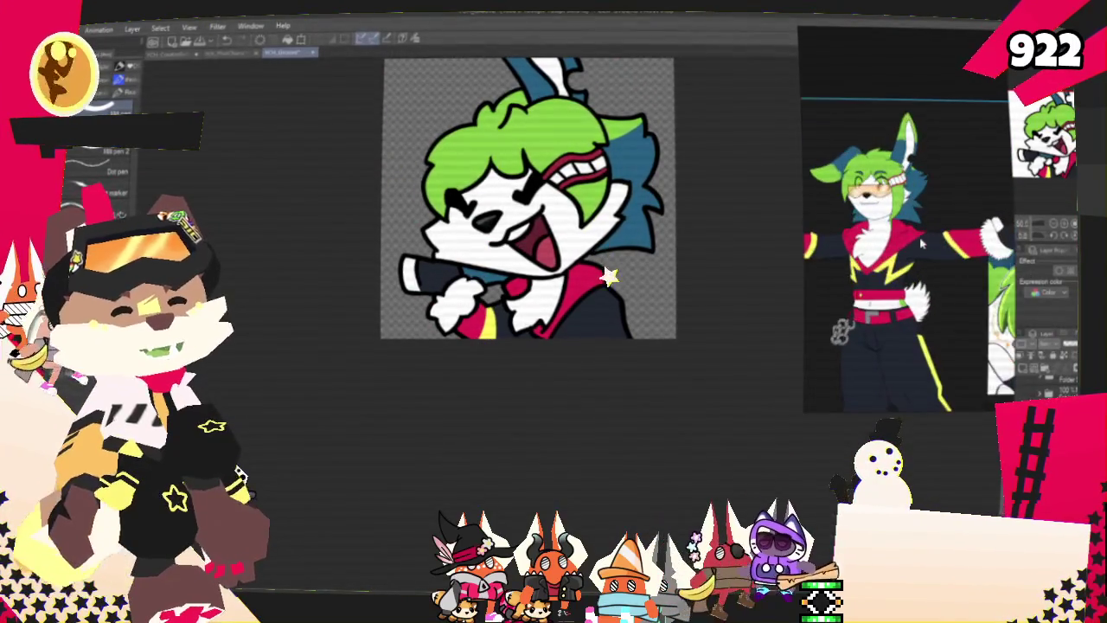
pyautogui.scroll(2, 909, 243)
pyautogui.hotkey('ctrl', '+')
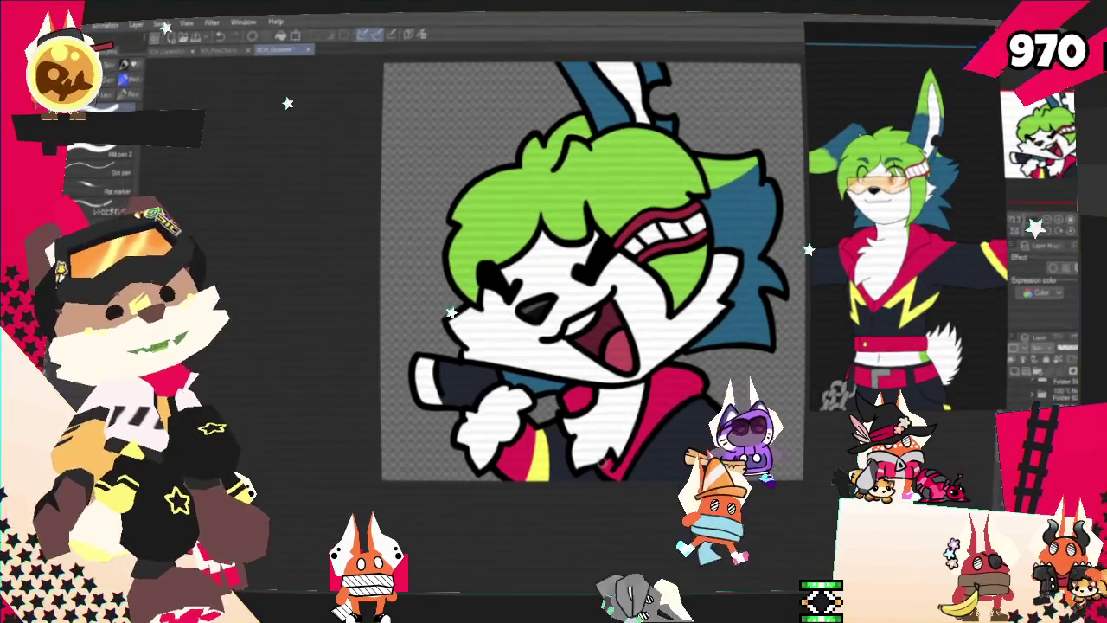
# Pan the artwork slightly left in view.
pyautogui.moveTo(615, 216); pyautogui.dragTo(586, 210)
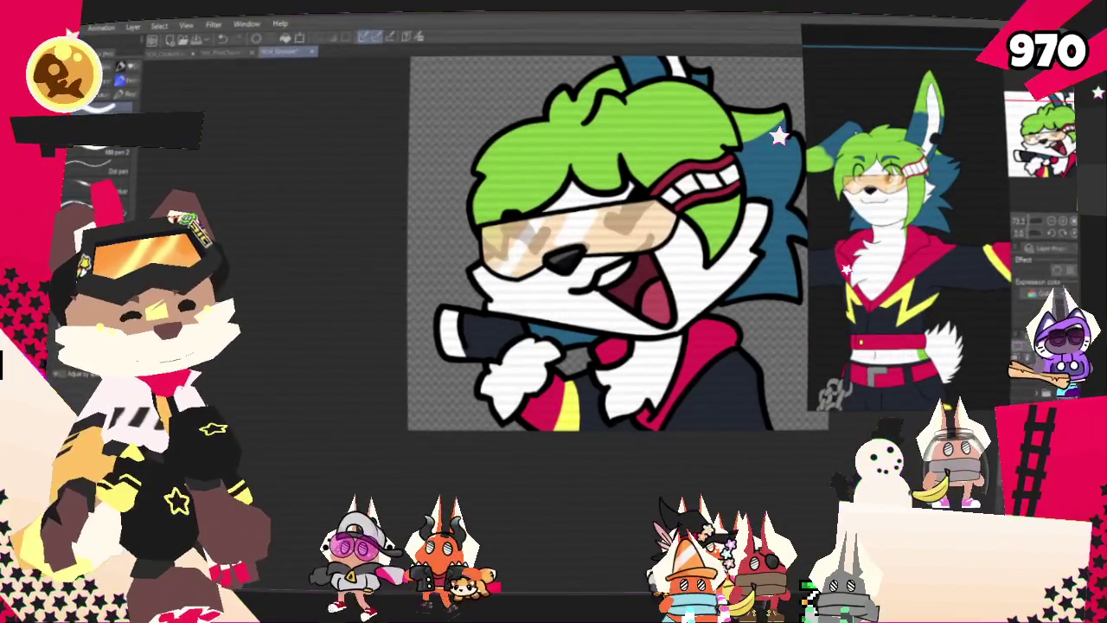
pyautogui.click(1051, 221)
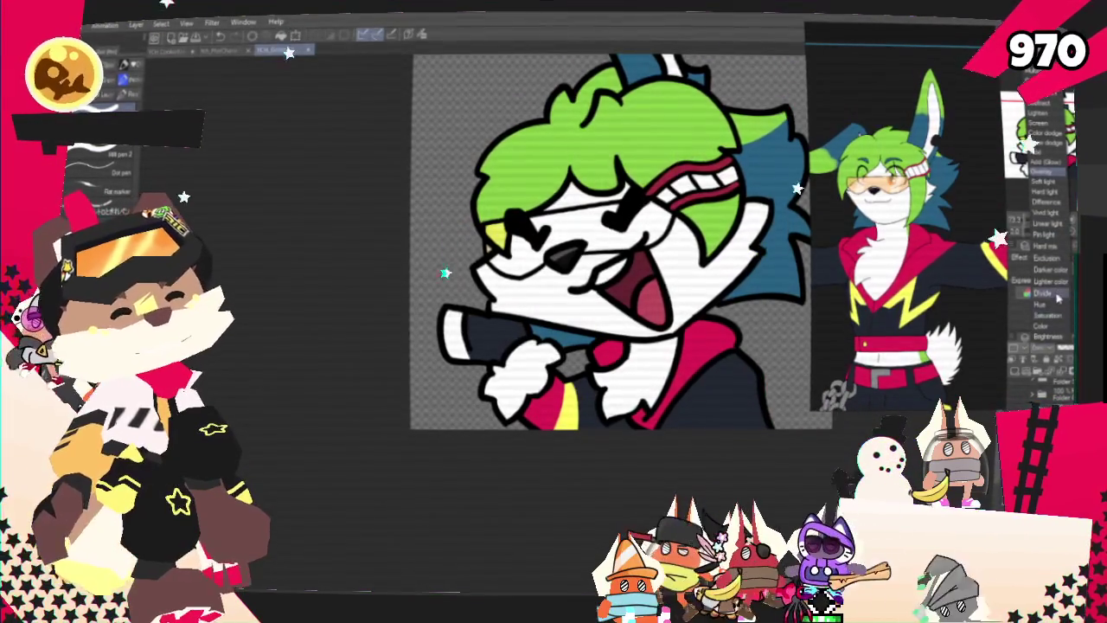
pyautogui.click(1058, 249)
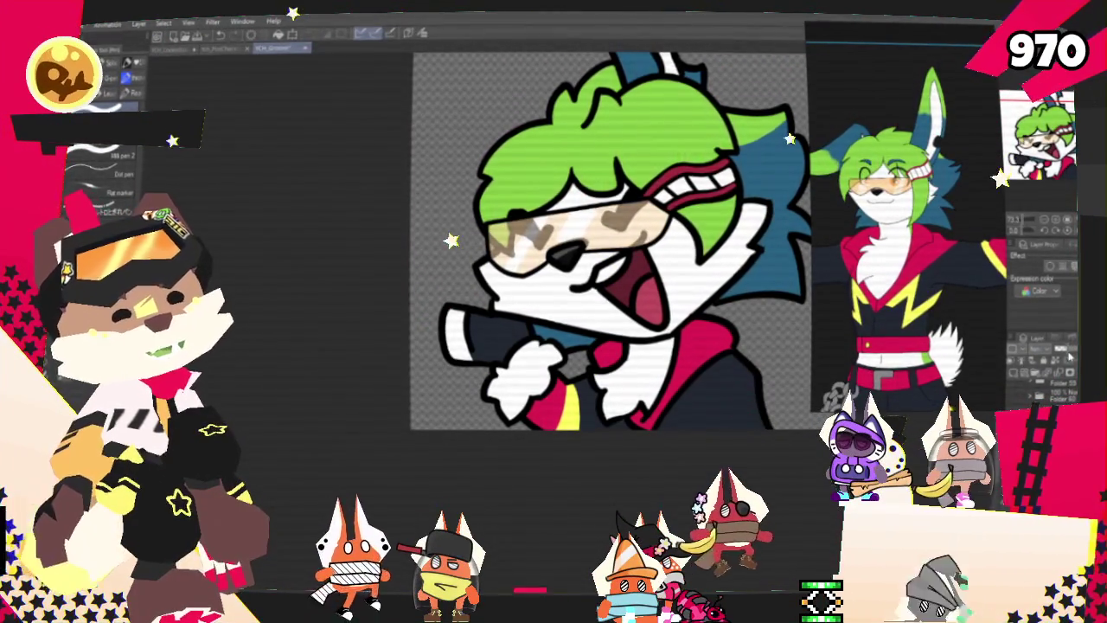
pyautogui.click(1047, 348)
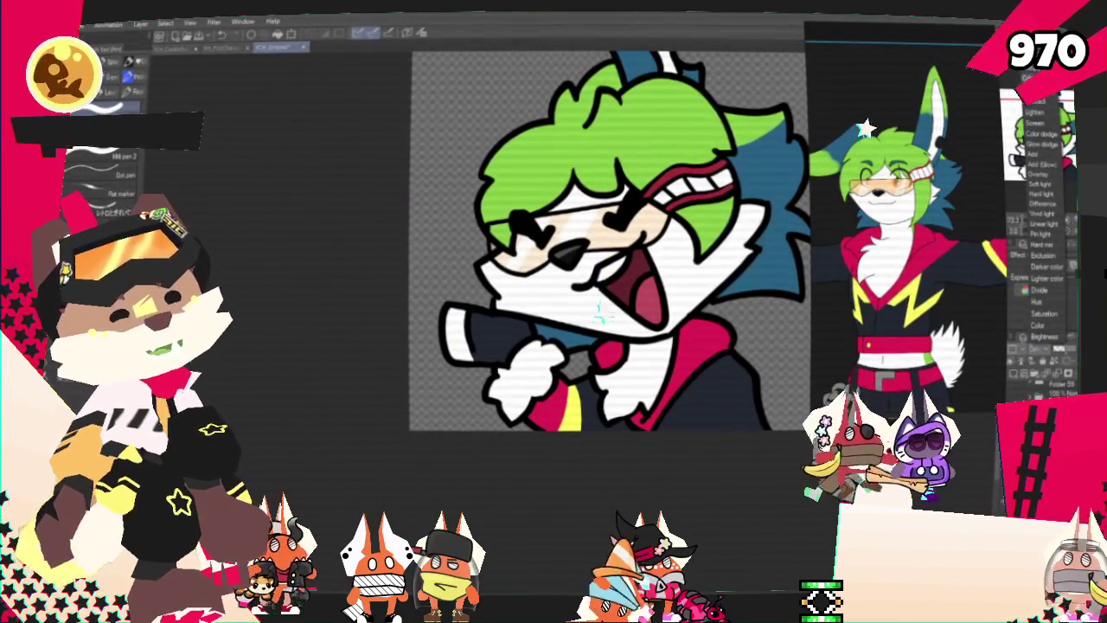
pyautogui.click(1044, 125)
pyautogui.hotkey('ctrl', 'z')
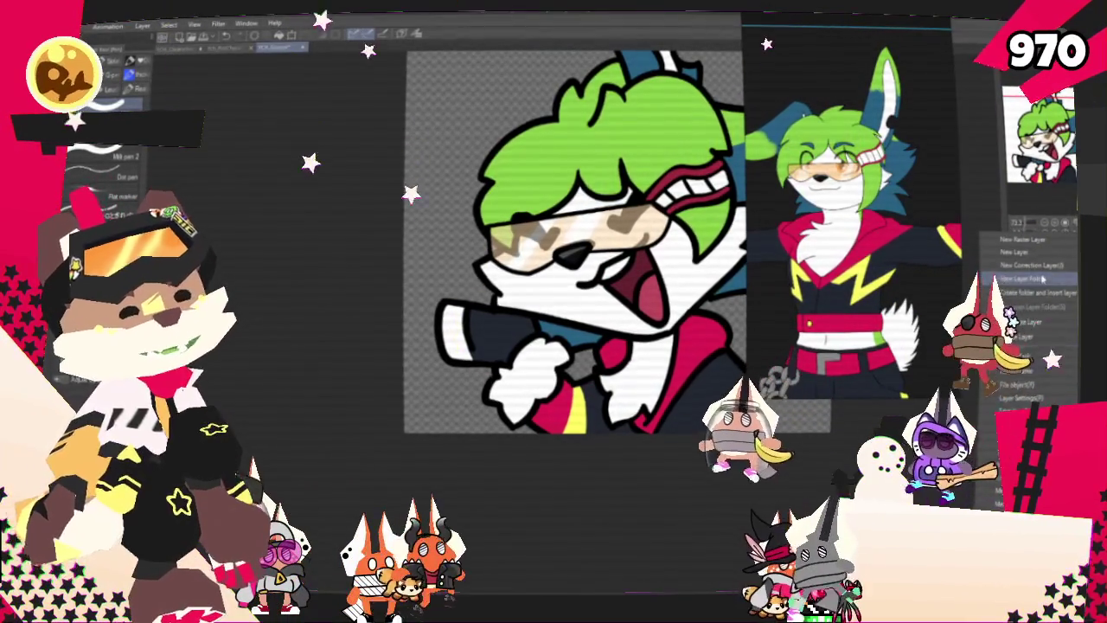
# Add a Hue/Saturation/Luminosity correction layer with an adjusted Saturation value.
pyautogui.rightClick(986, 236)
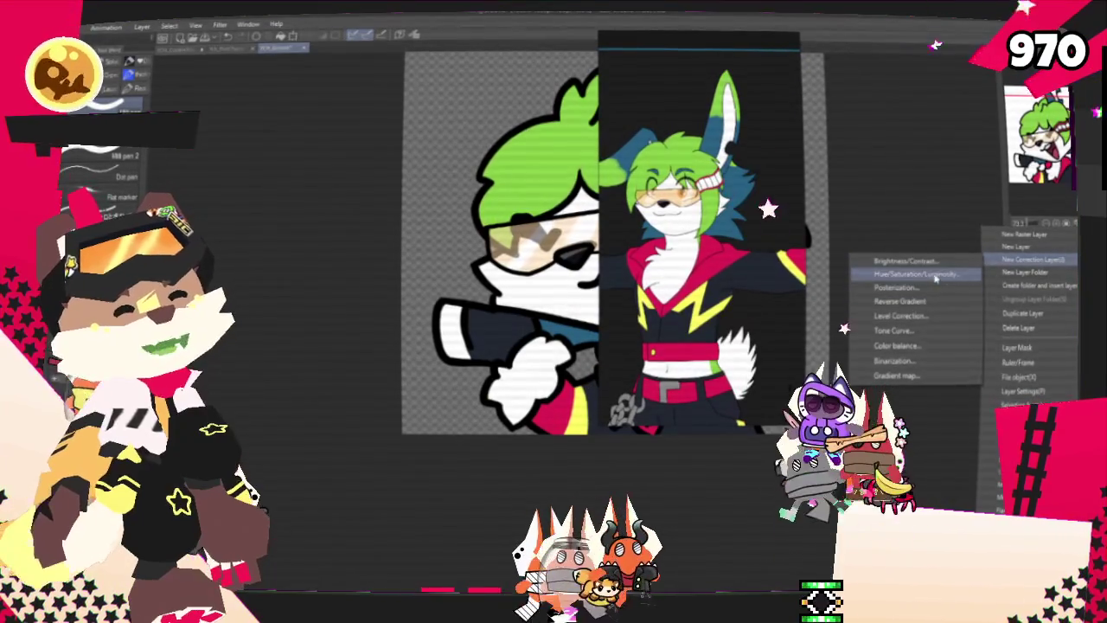
pyautogui.click(934, 275)
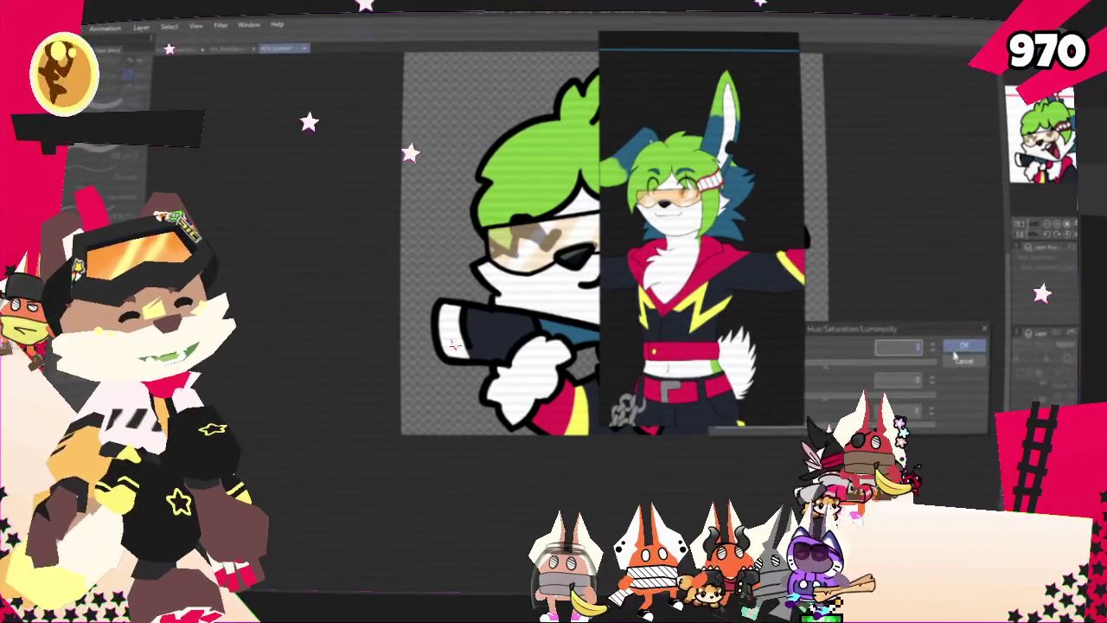
pyautogui.click(952, 360)
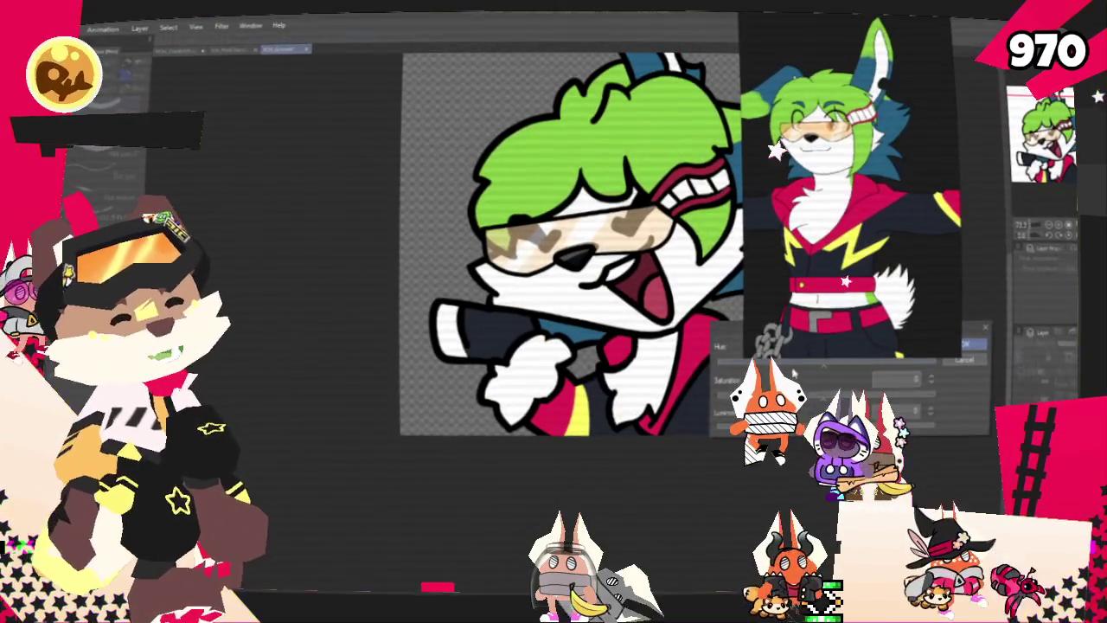
pyautogui.moveTo(826, 395); pyautogui.dragTo(849, 396)
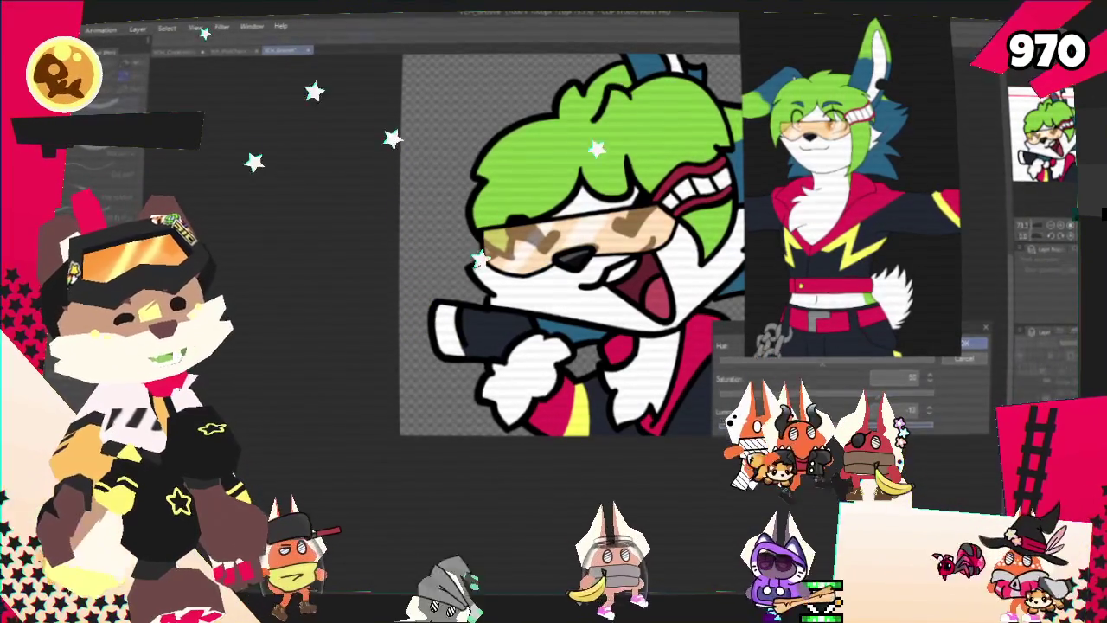
pyautogui.press('Return')
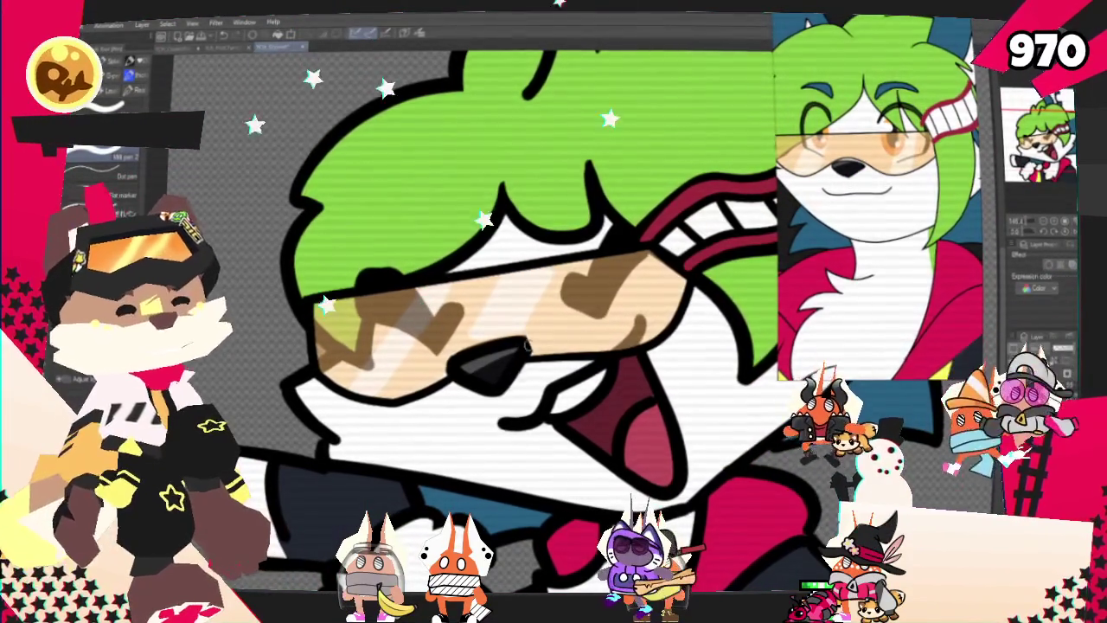
# Zoom in and out on the bunny's hair to work on its light green highlights.
pyautogui.scroll(-3, 489, 329)
pyautogui.scroll(-2, 489, 328)
pyautogui.scroll(-1, 489, 329)
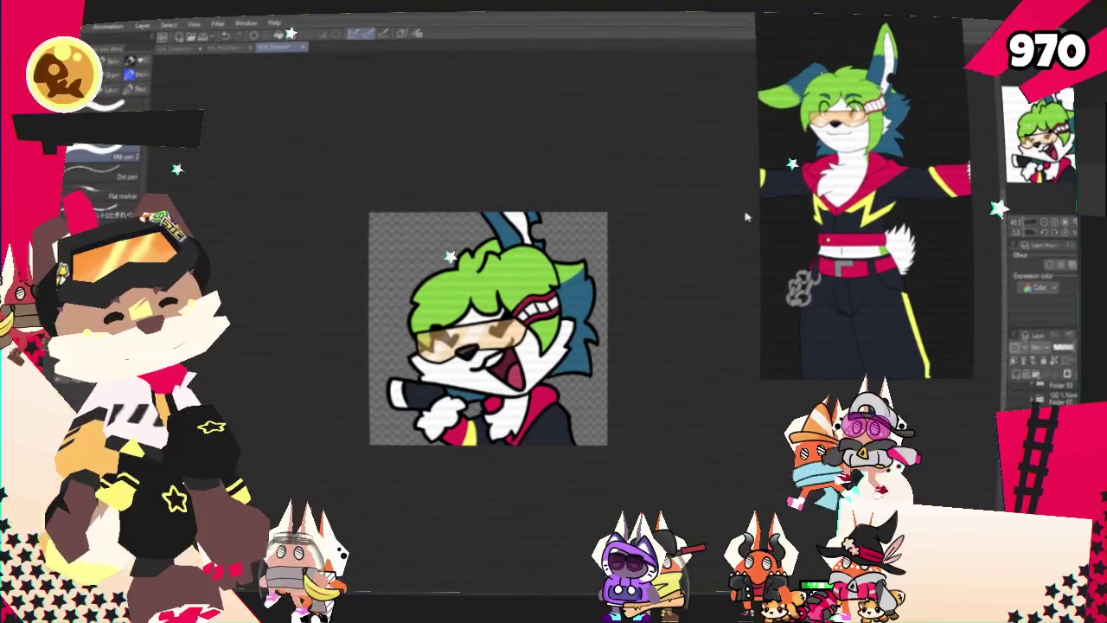
pyautogui.scroll(3, 536, 294)
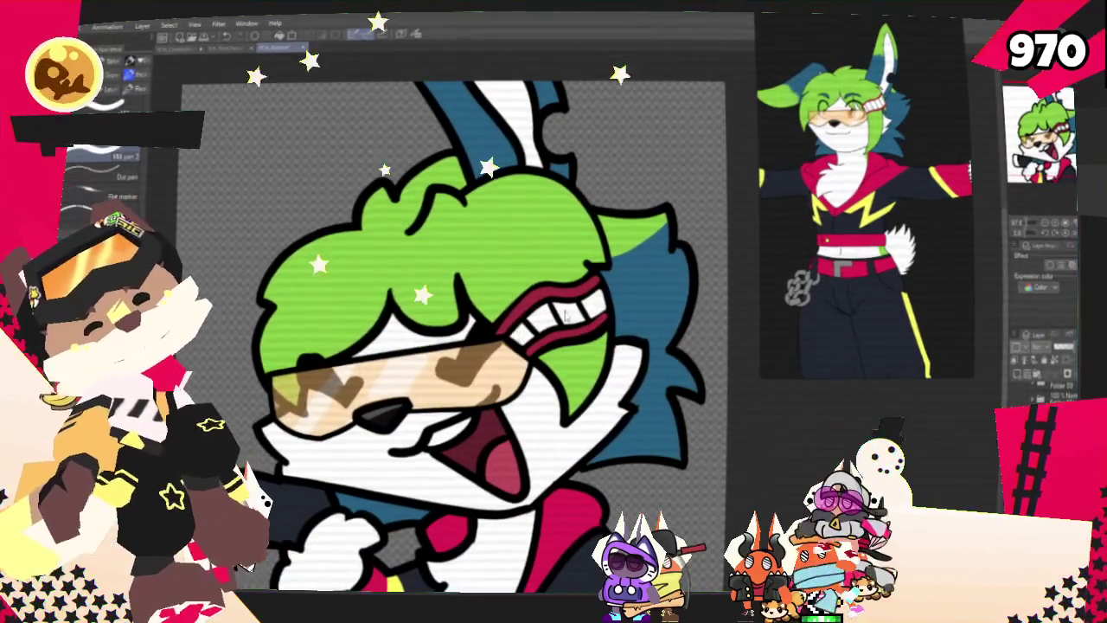
pyautogui.scroll(-2, 614, 307)
pyautogui.scroll(3, 614, 307)
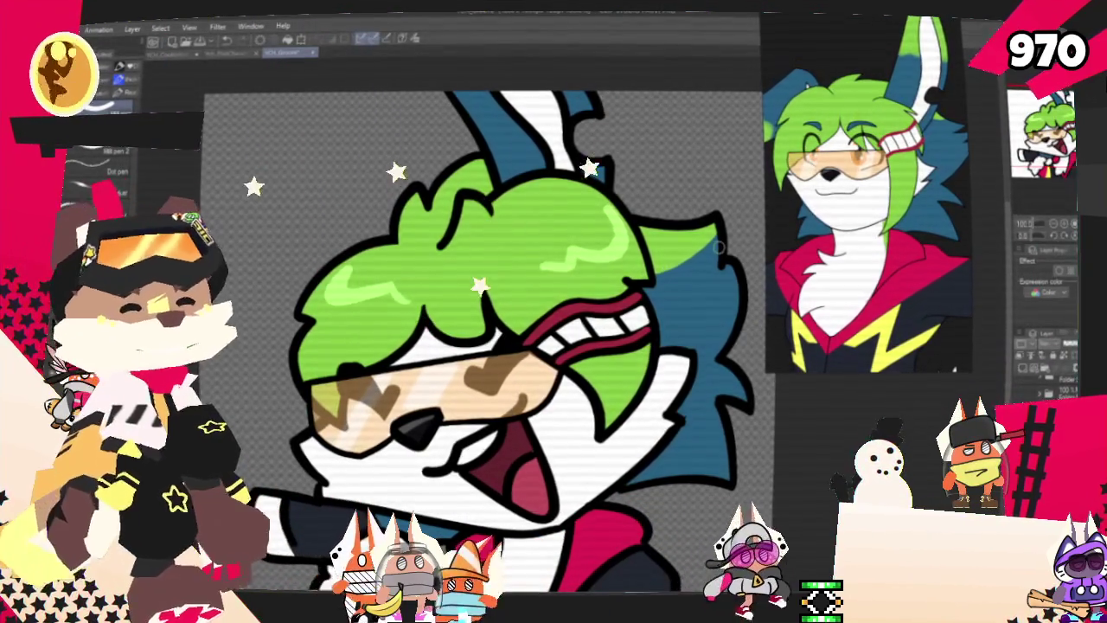
pyautogui.scroll(-2, 482, 337)
pyautogui.scroll(-1, 481, 338)
pyautogui.scroll(1, 482, 337)
pyautogui.scroll(1, 493, 298)
pyautogui.scroll(1, 493, 298)
pyautogui.scroll(-1, 493, 328)
pyautogui.scroll(1, 480, 311)
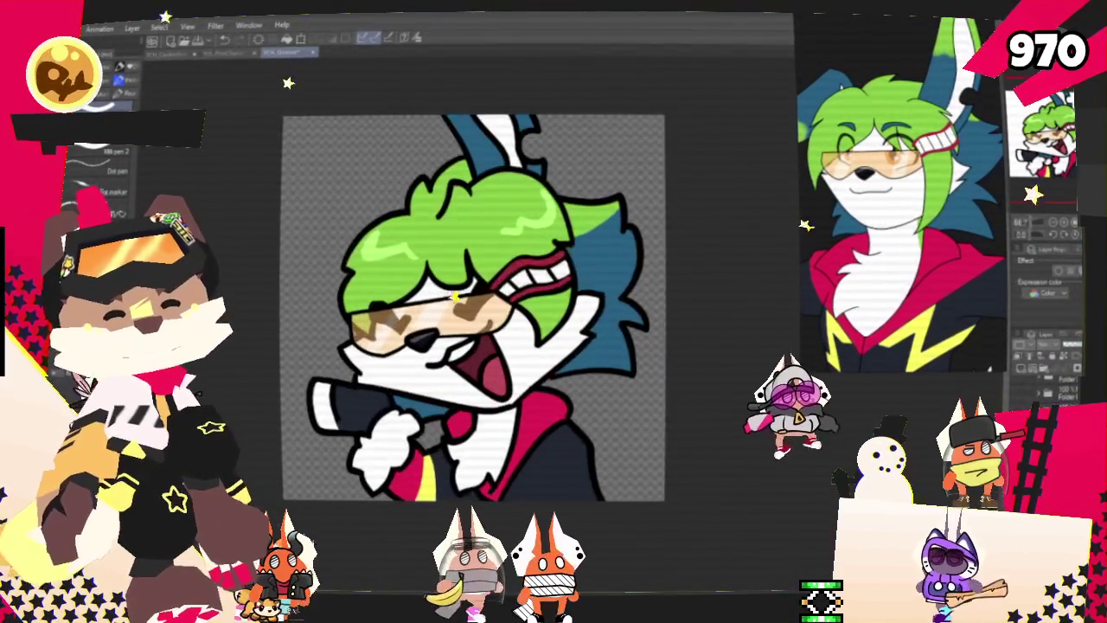
pyautogui.scroll(-1, 474, 307)
pyautogui.scroll(1, 475, 307)
pyautogui.scroll(1, 476, 307)
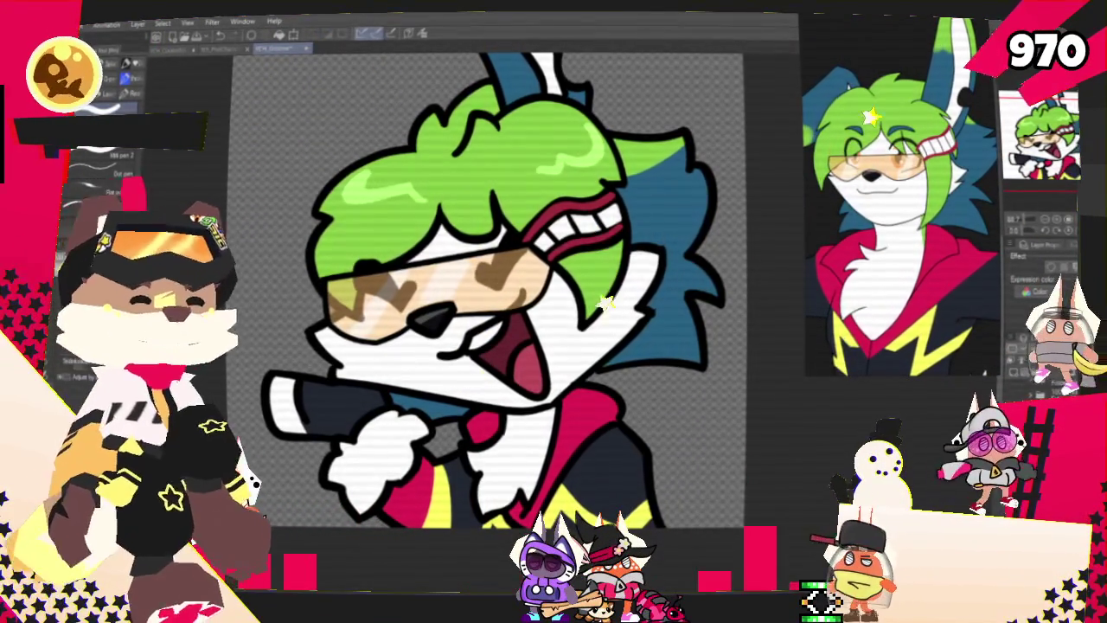
# Zoom out on the finished bunny drawing and dismiss the File menu's export options.
pyautogui.scroll(-3, 502, 338)
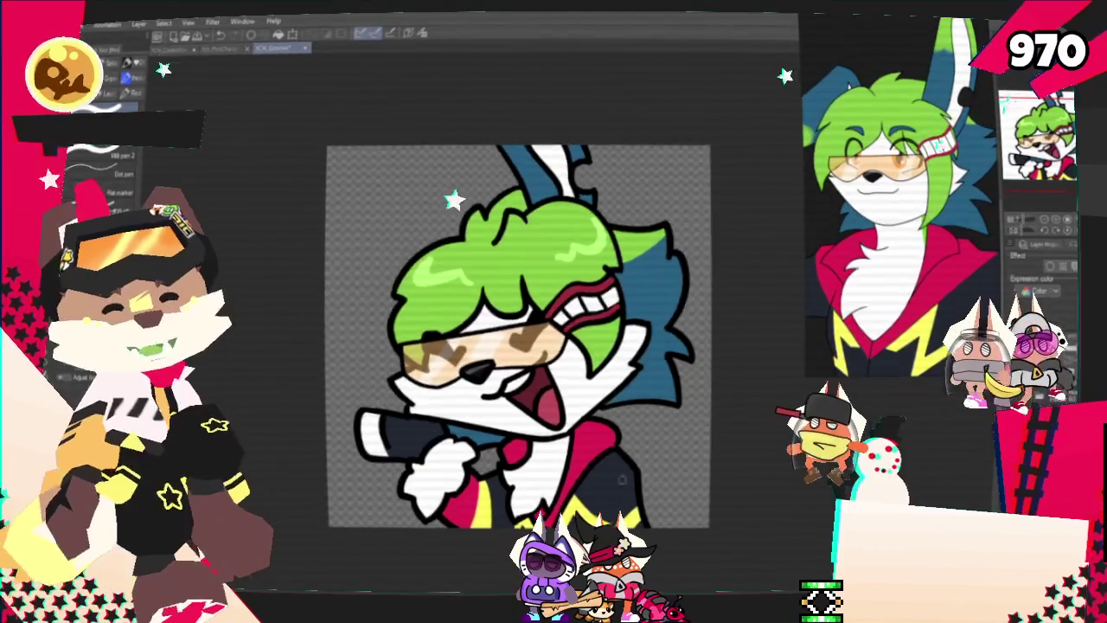
pyautogui.scroll(-1, 502, 337)
pyautogui.scroll(-1, 502, 337)
pyautogui.hotkey('alt', 'f')
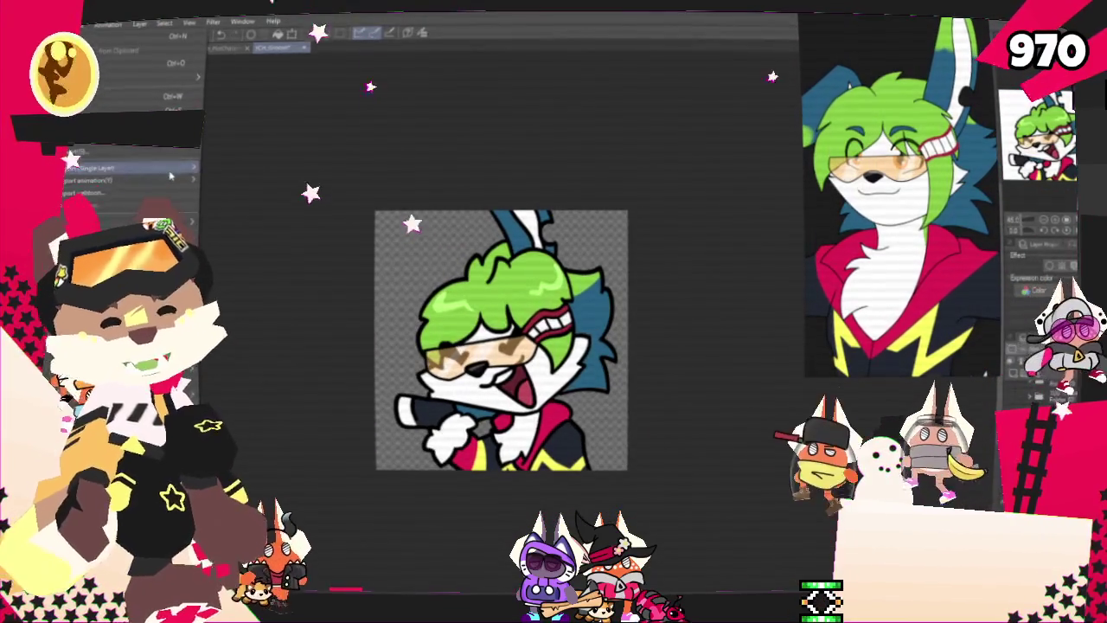
pyautogui.click(312, 167)
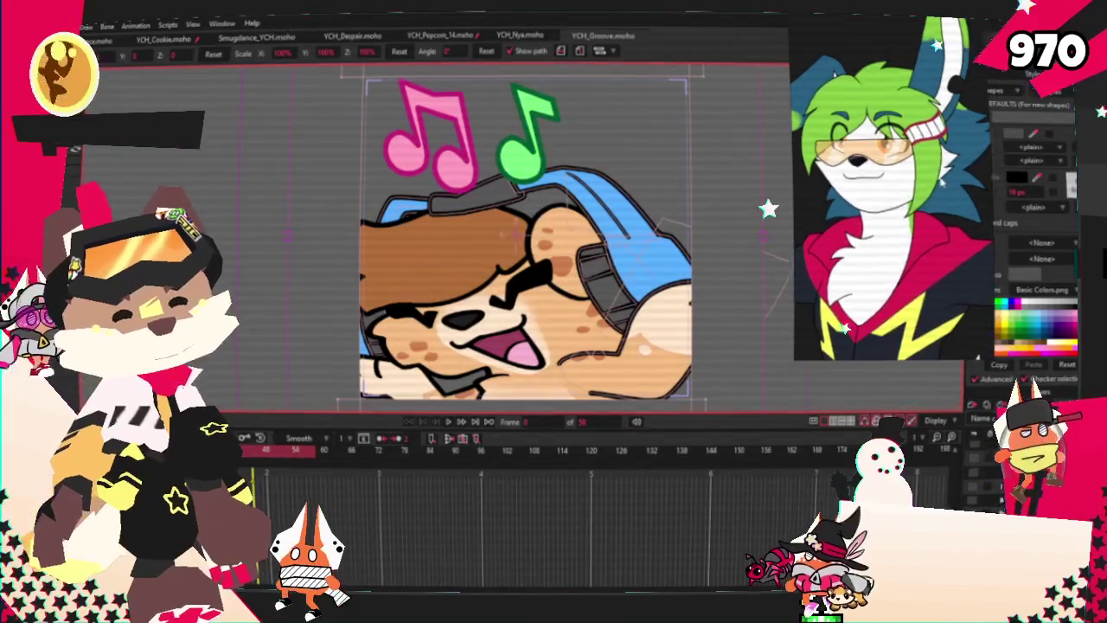
pyautogui.scroll(-3, 470, 251)
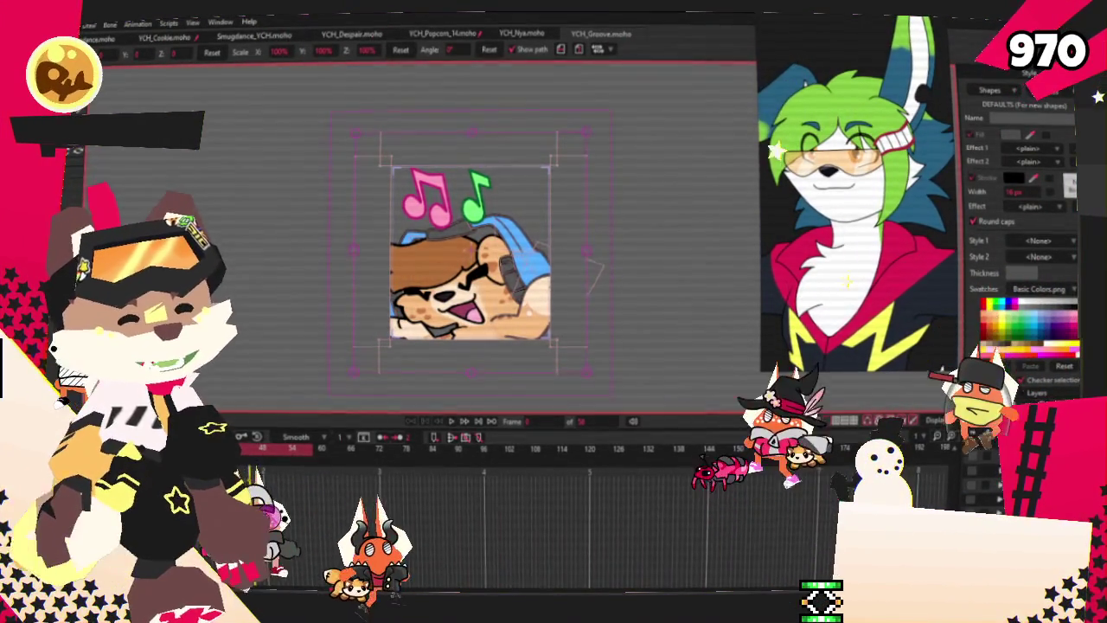
pyautogui.click(523, 33)
# Close the YCH_Nya, YCH_Popcorn_14 (unsaved), YCH_Despair, Smugdance, YCH_Cookie and YCH_Groove tabs.
pyautogui.click(550, 33)
pyautogui.click(494, 33)
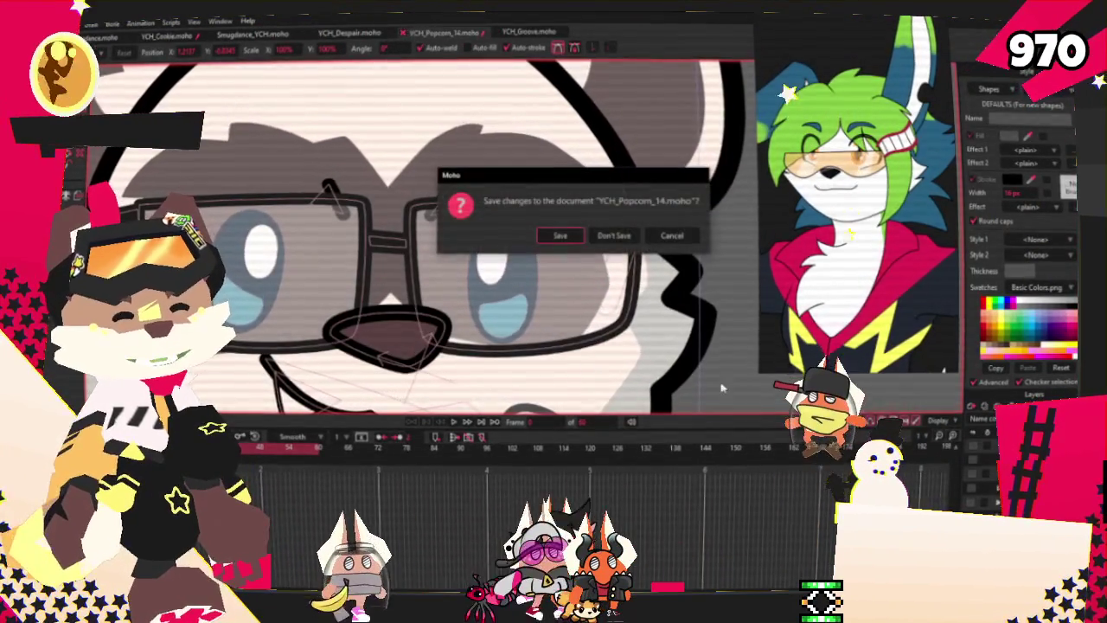
pyautogui.press('Escape')
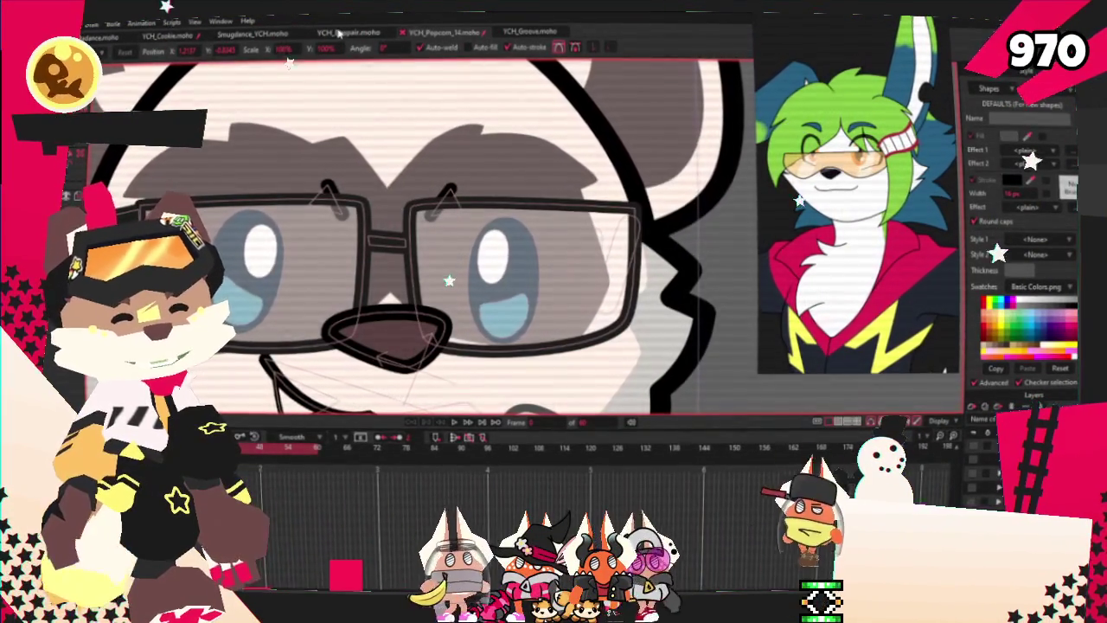
pyautogui.click(403, 32)
pyautogui.click(330, 33)
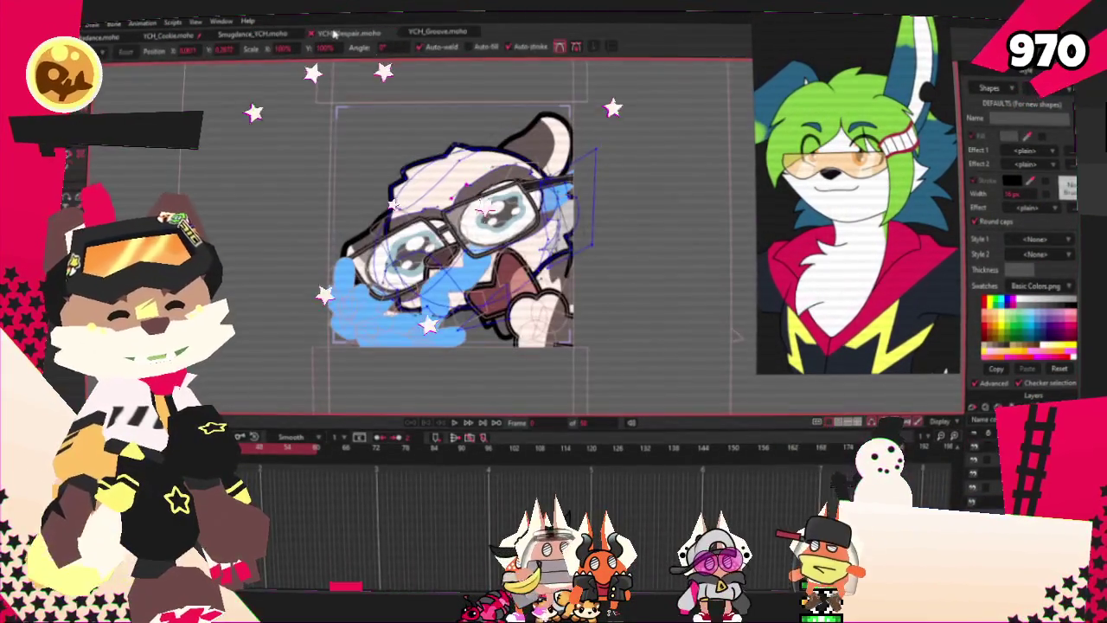
pyautogui.click(307, 33)
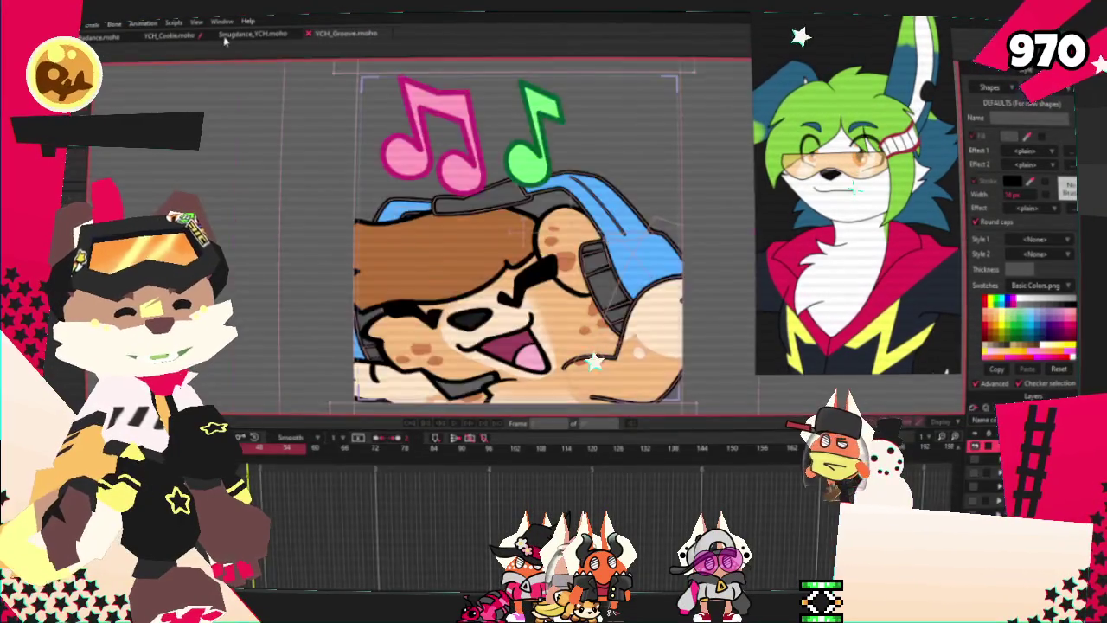
pyautogui.click(225, 35)
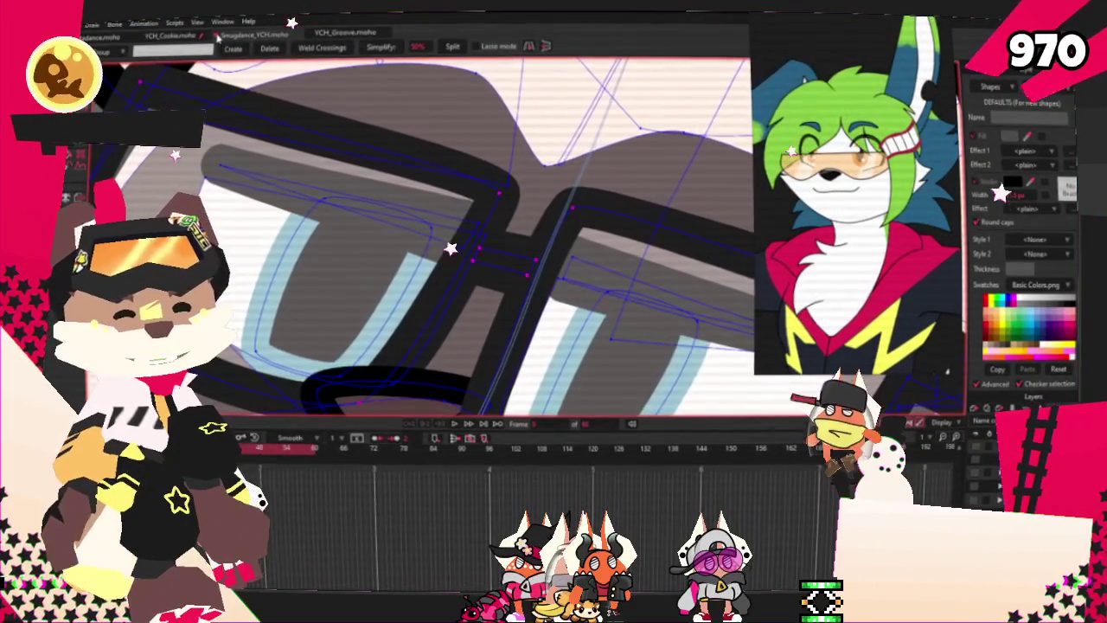
pyautogui.click(216, 36)
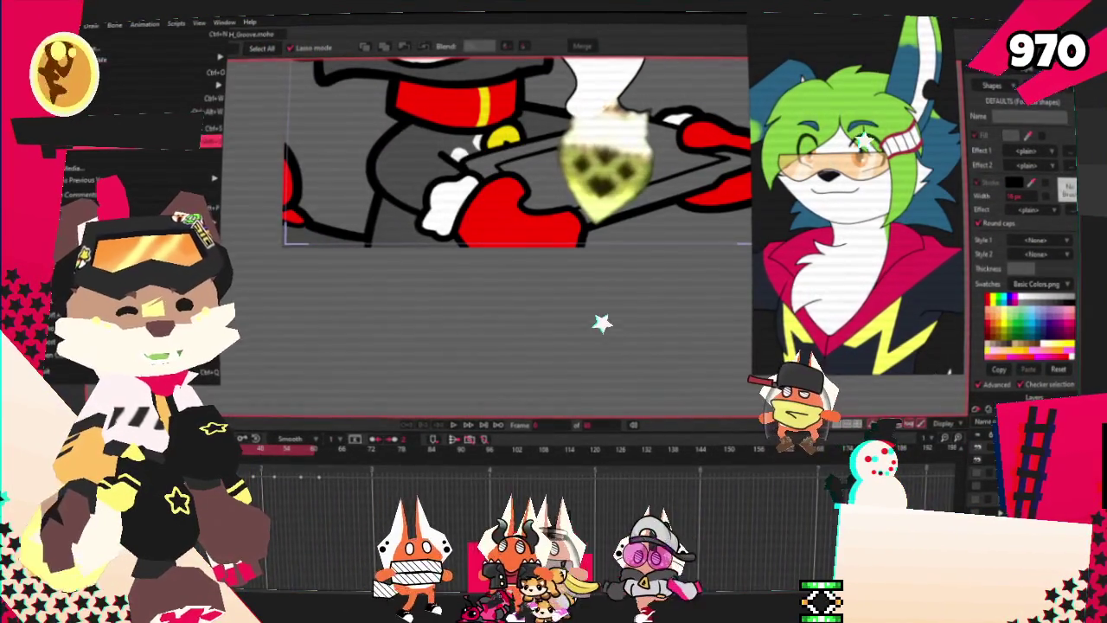
pyautogui.click(205, 37)
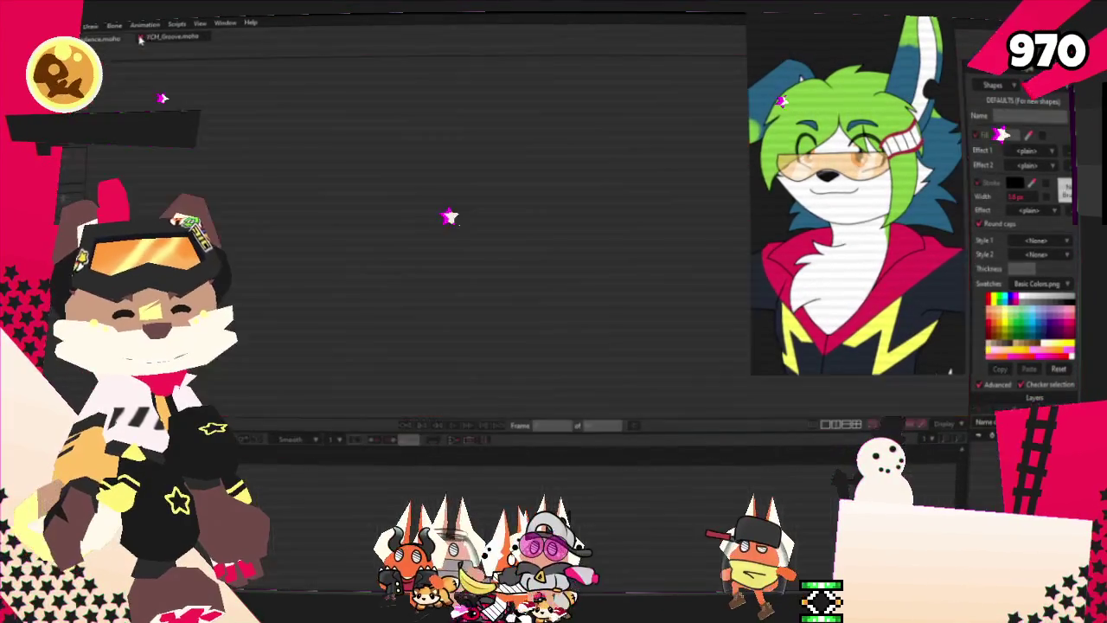
pyautogui.click(204, 37)
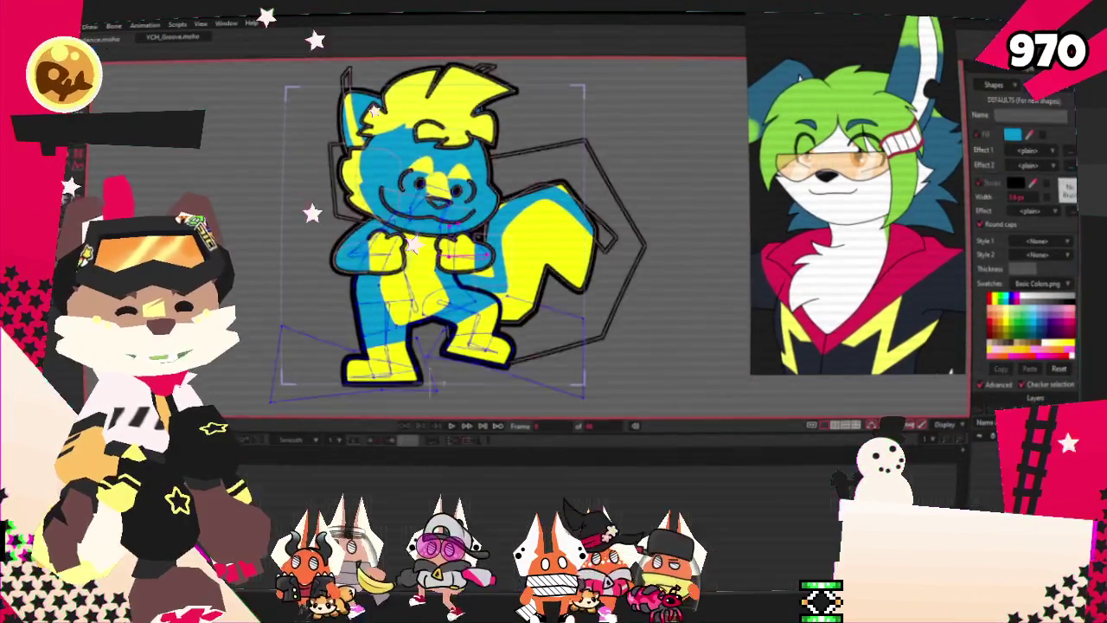
pyautogui.scroll(-3, 502, 176)
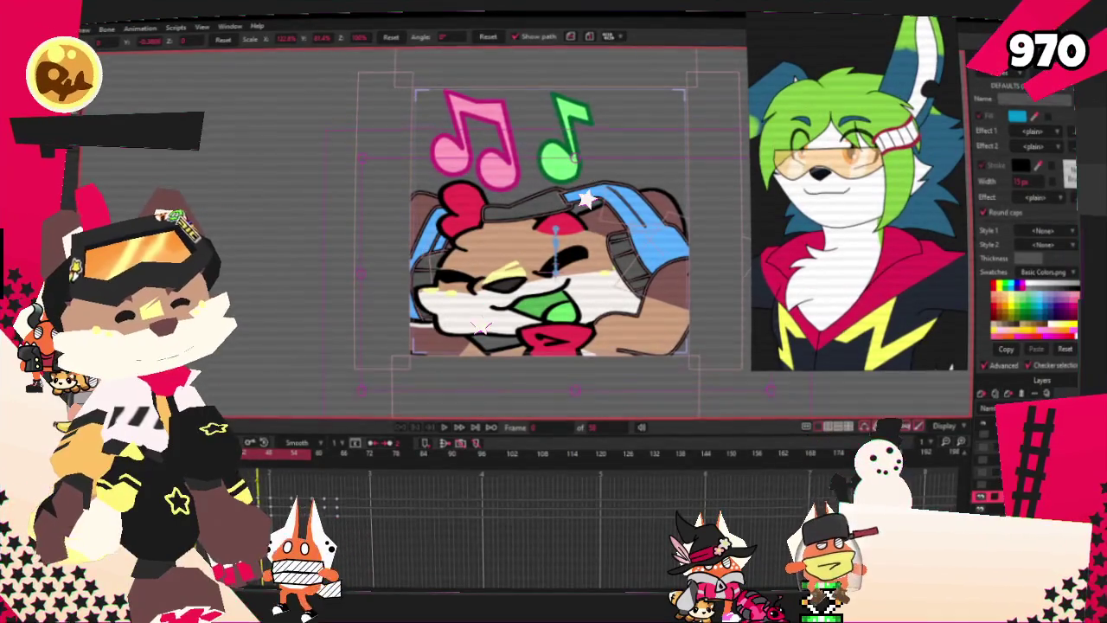
# Set the image layer's source to the green-haired bunny PNG in 2025 > YCH_Groove > Groovers.
pyautogui.doubleClick(995, 475)
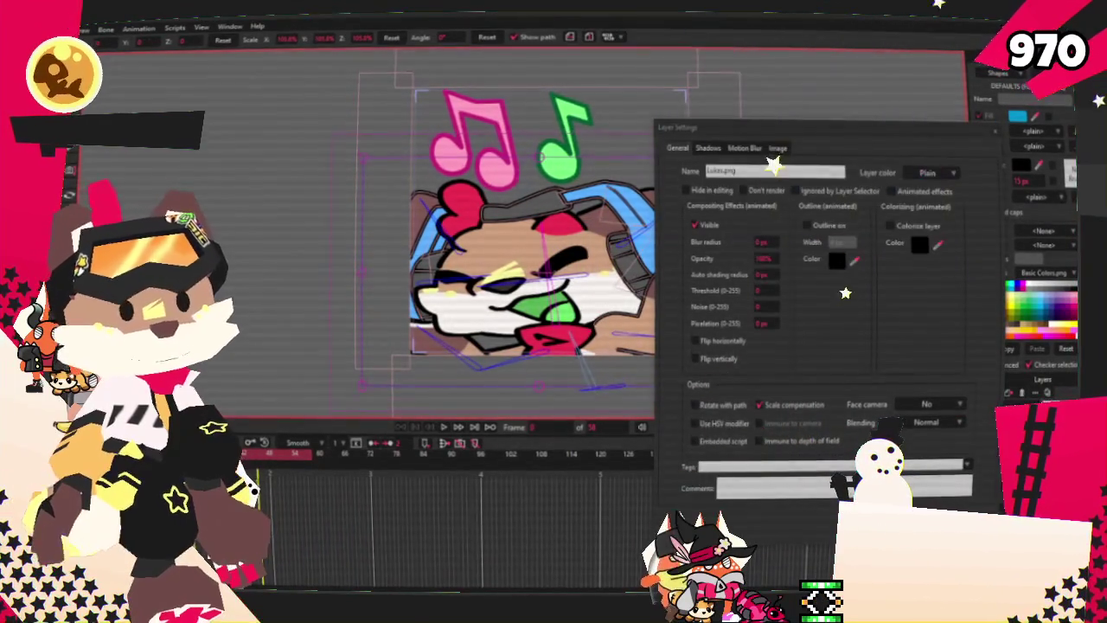
pyautogui.click(781, 147)
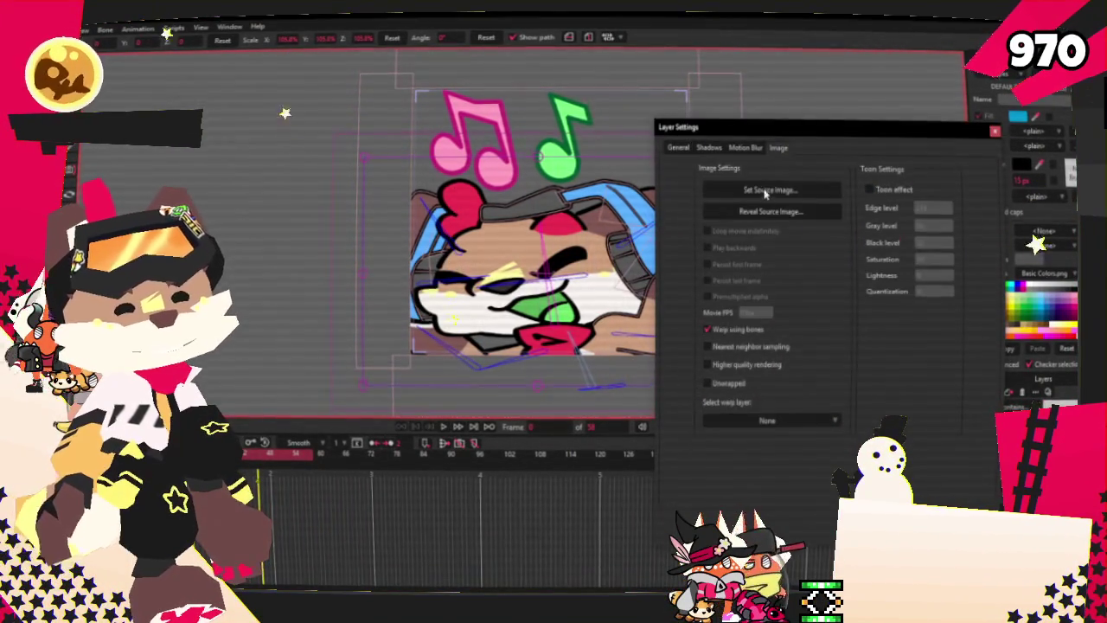
pyautogui.click(727, 189)
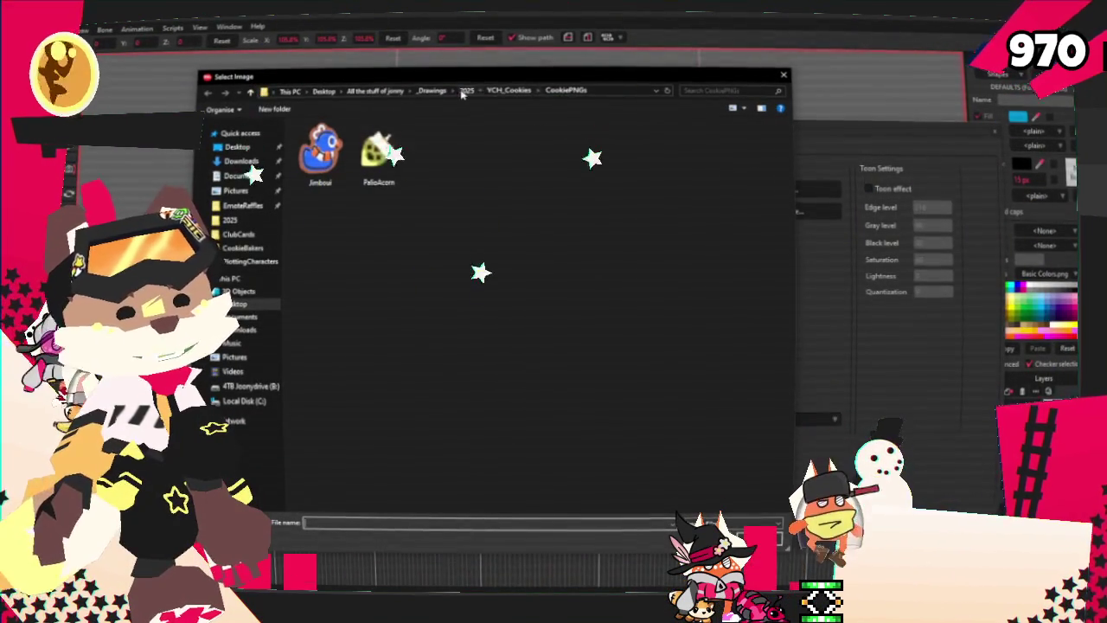
pyautogui.click(464, 92)
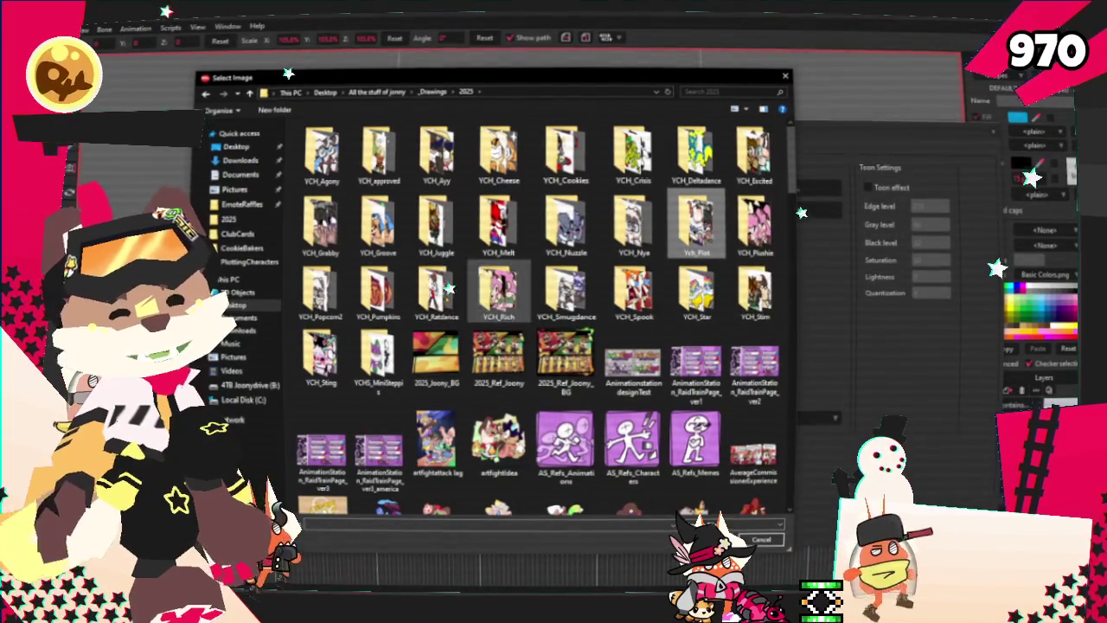
pyautogui.doubleClick(378, 227)
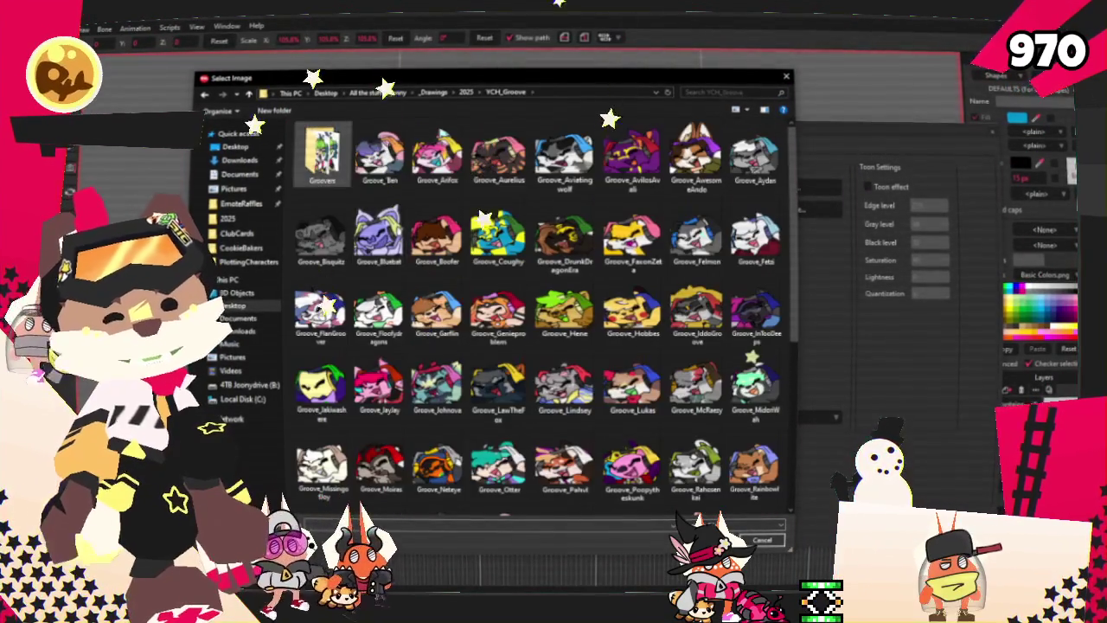
pyautogui.doubleClick(321, 156)
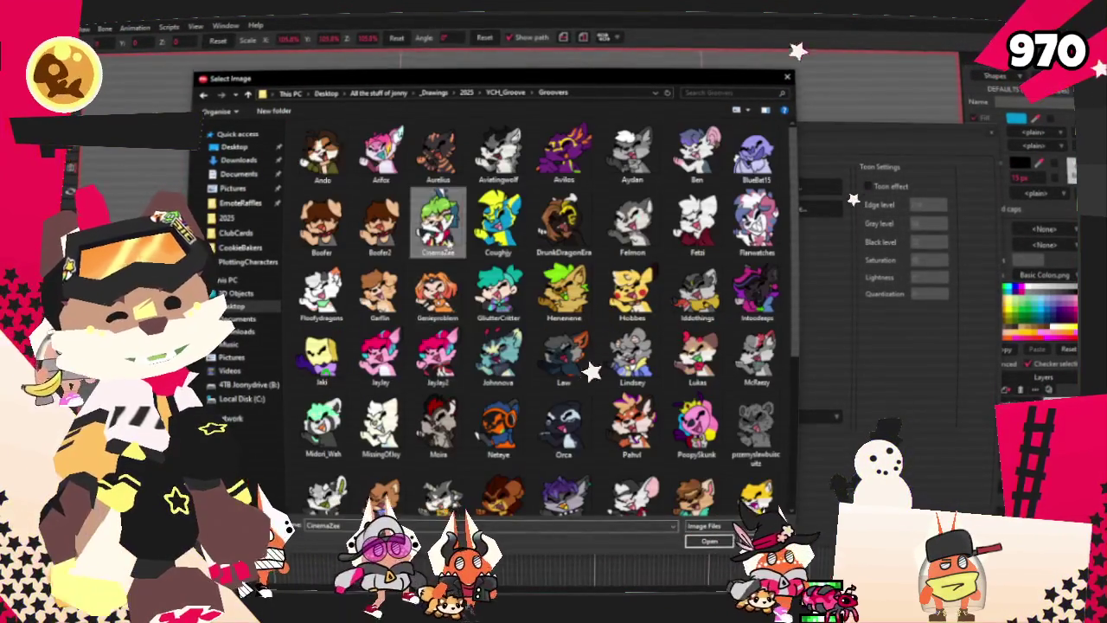
pyautogui.doubleClick(437, 227)
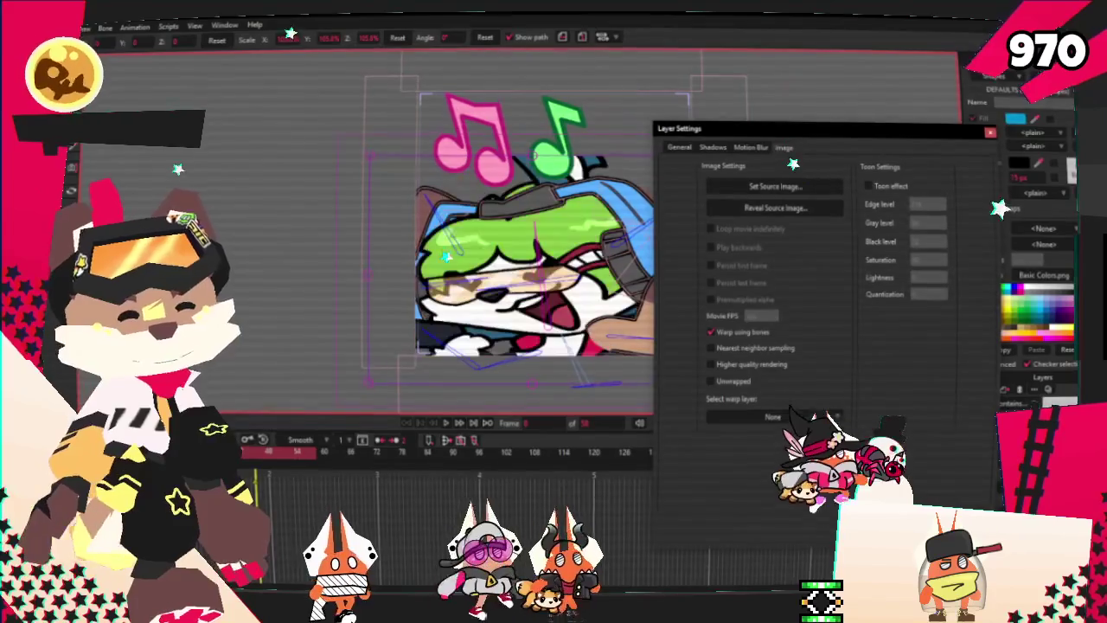
pyautogui.press('Return')
pyautogui.scroll(2, 541, 173)
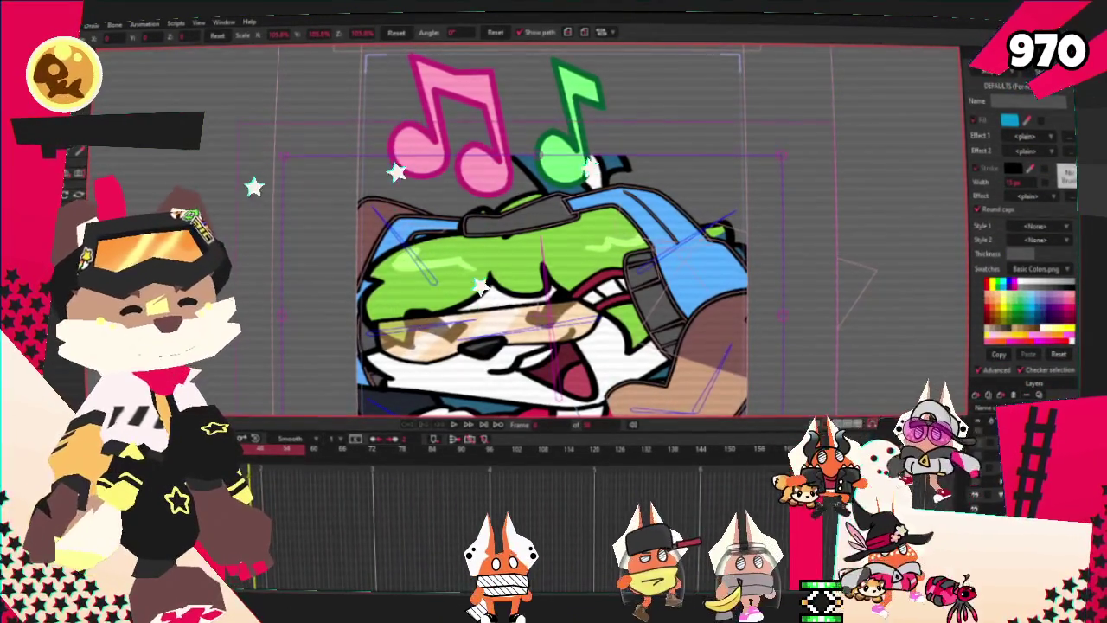
pyautogui.click(474, 363)
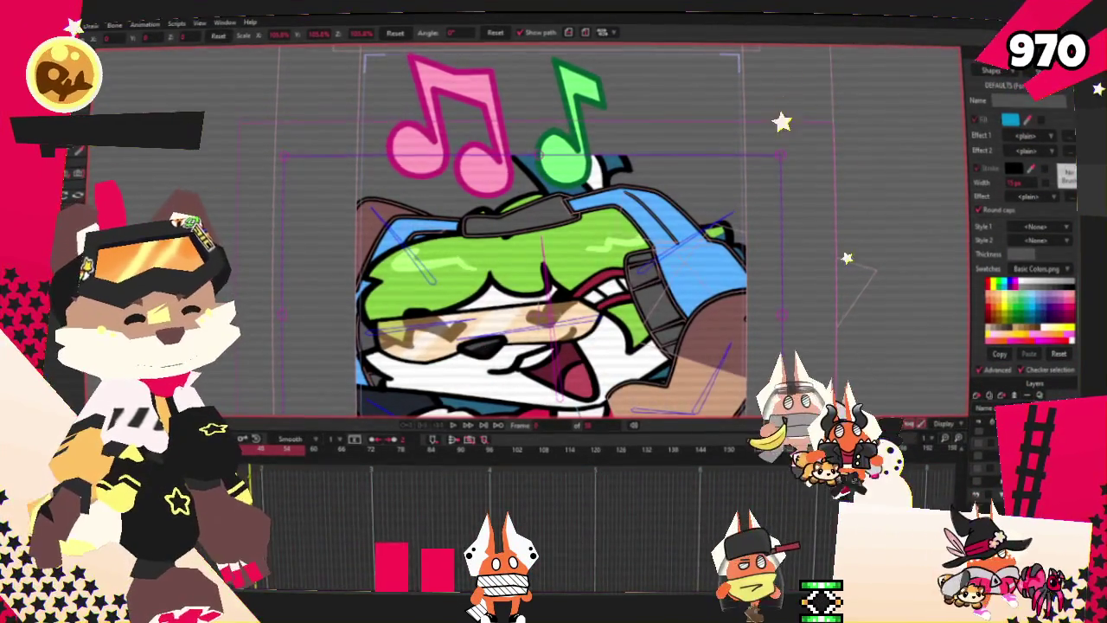
pyautogui.scroll(-3, 554, 260)
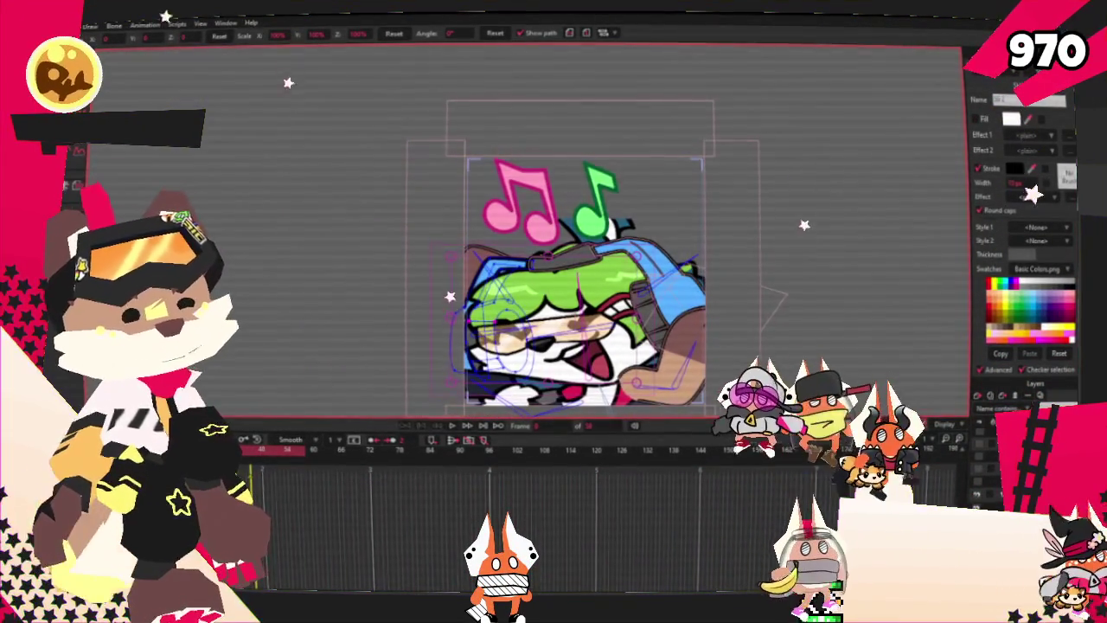
pyautogui.scroll(3, 103, 106)
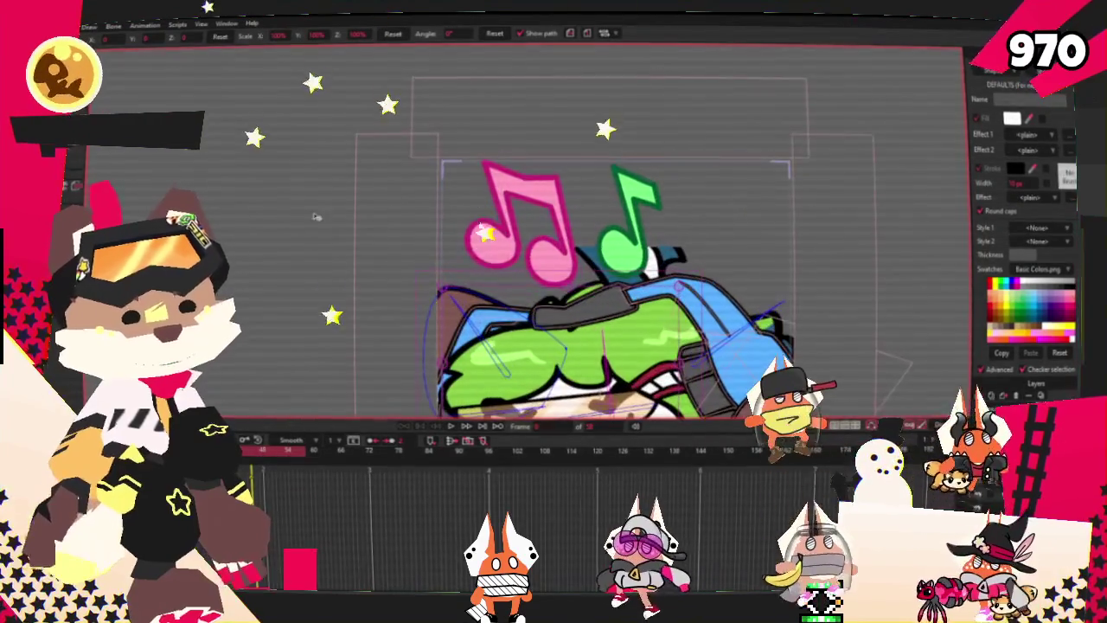
pyautogui.press('g')
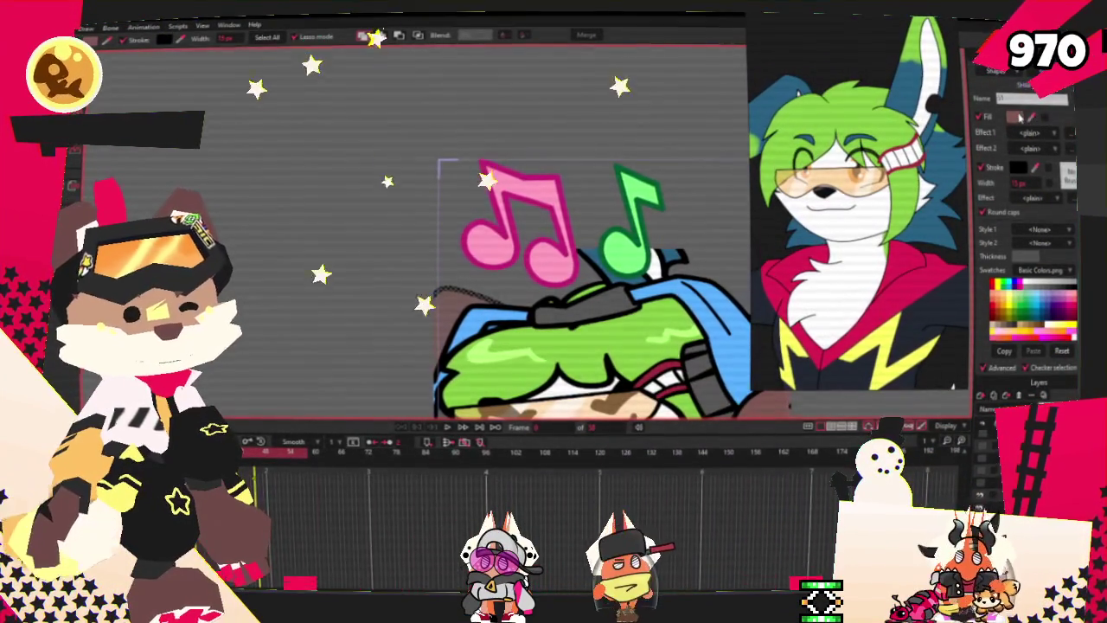
# Open the fill colour chooser and cancel it without changing the colour.
pyautogui.click(1023, 117)
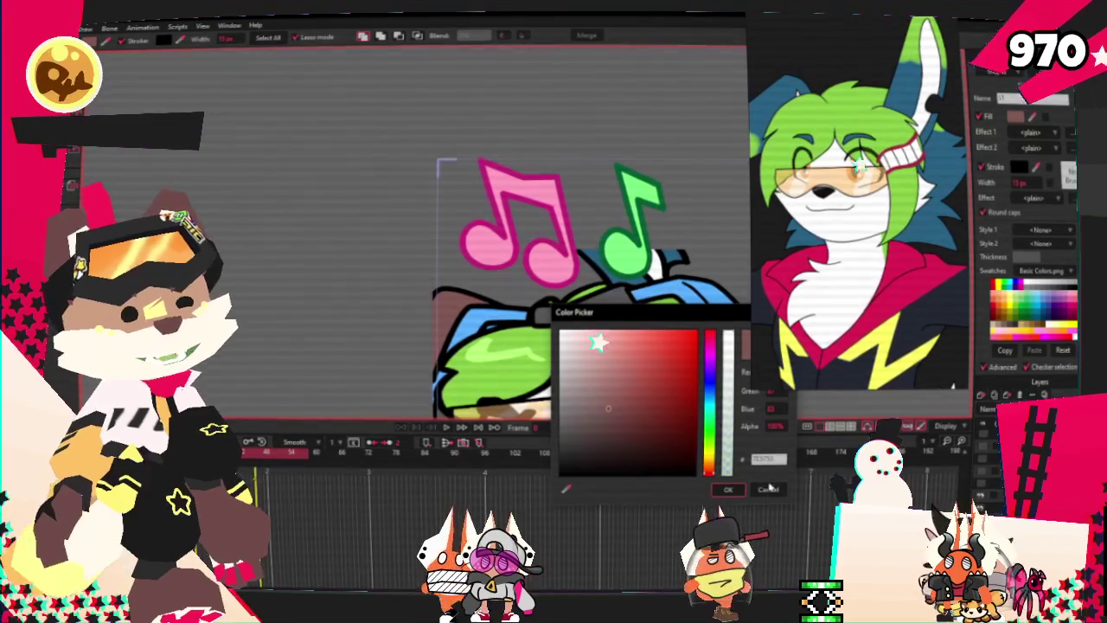
pyautogui.click(768, 489)
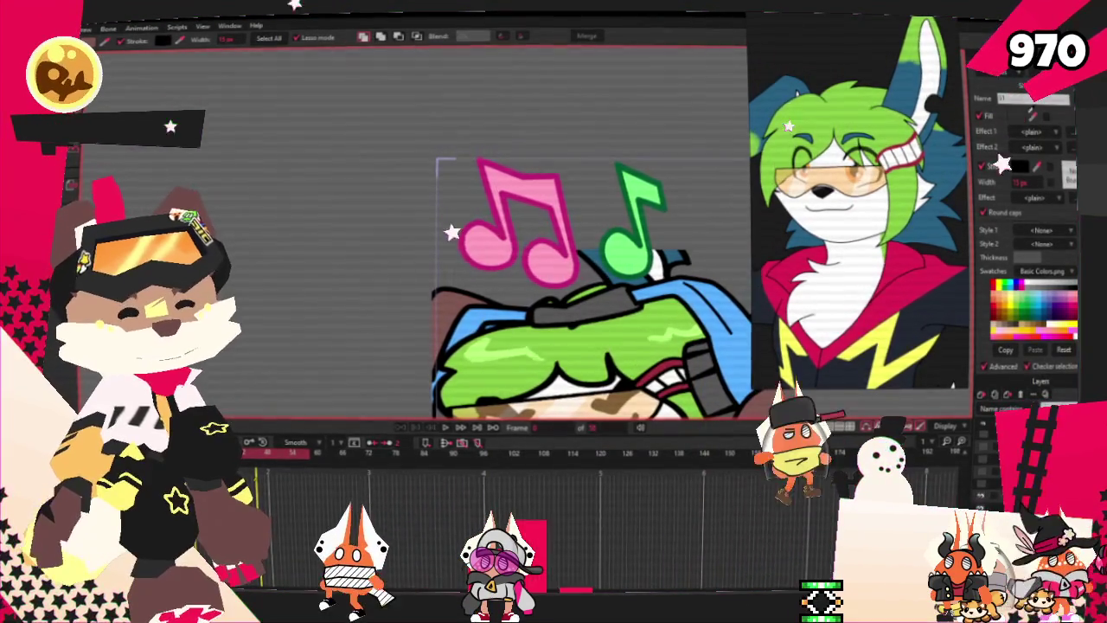
pyautogui.scroll(-2, 255, 248)
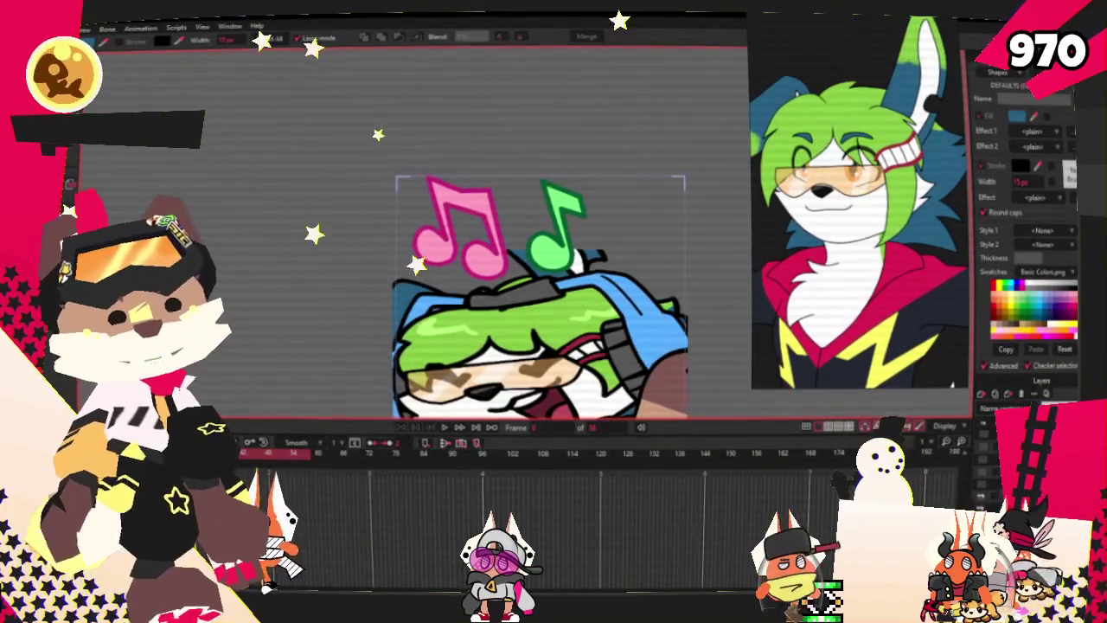
# Switch to the Transform Points tool and zoom around the green music note.
pyautogui.press('t')
pyautogui.scroll(2, 552, 294)
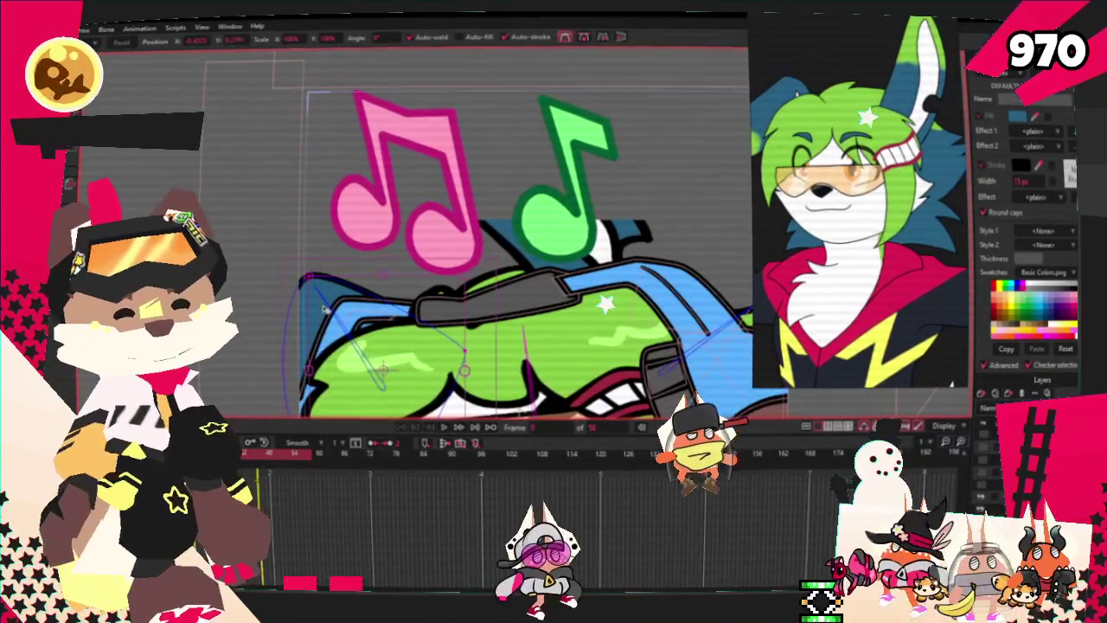
pyautogui.scroll(2, 690, 169)
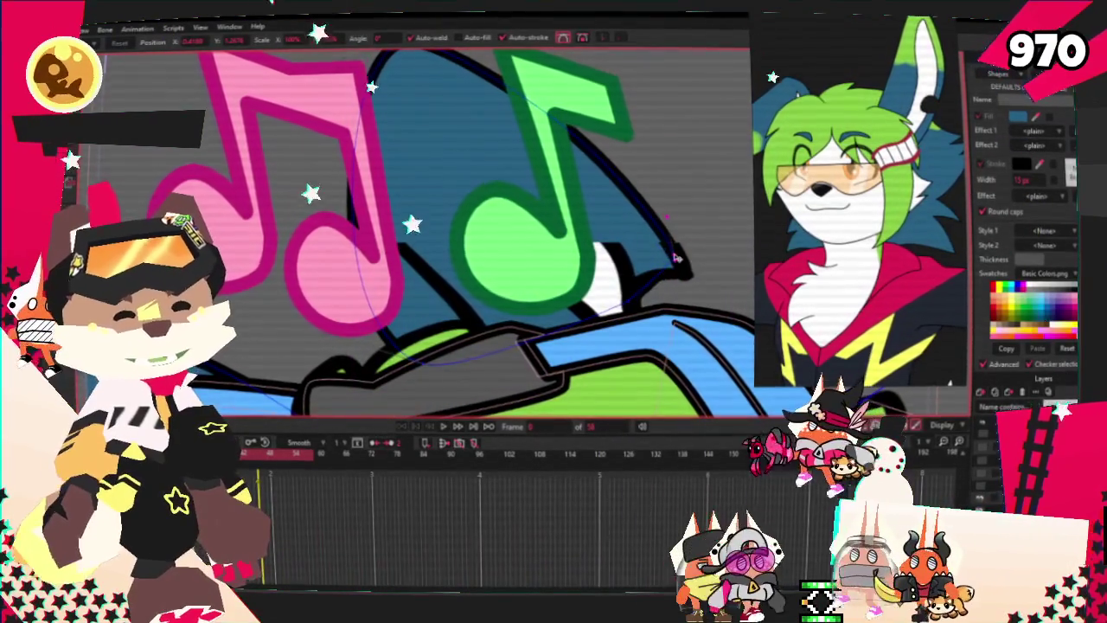
pyautogui.scroll(-2, 546, 304)
pyautogui.scroll(2, 547, 304)
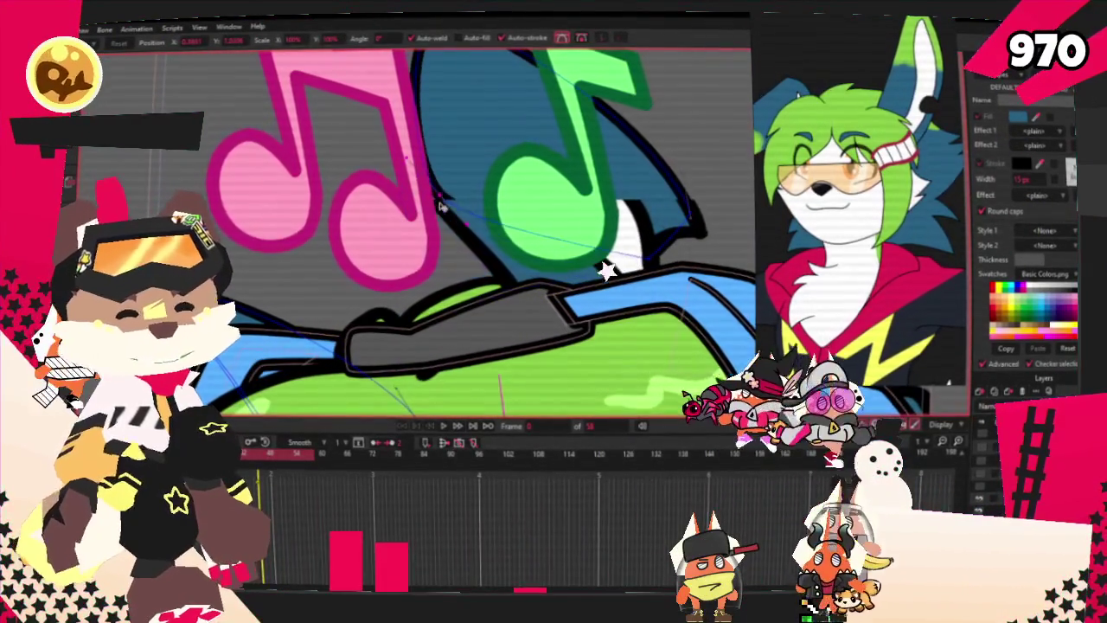
pyautogui.scroll(-2, 441, 213)
pyautogui.scroll(2, 432, 101)
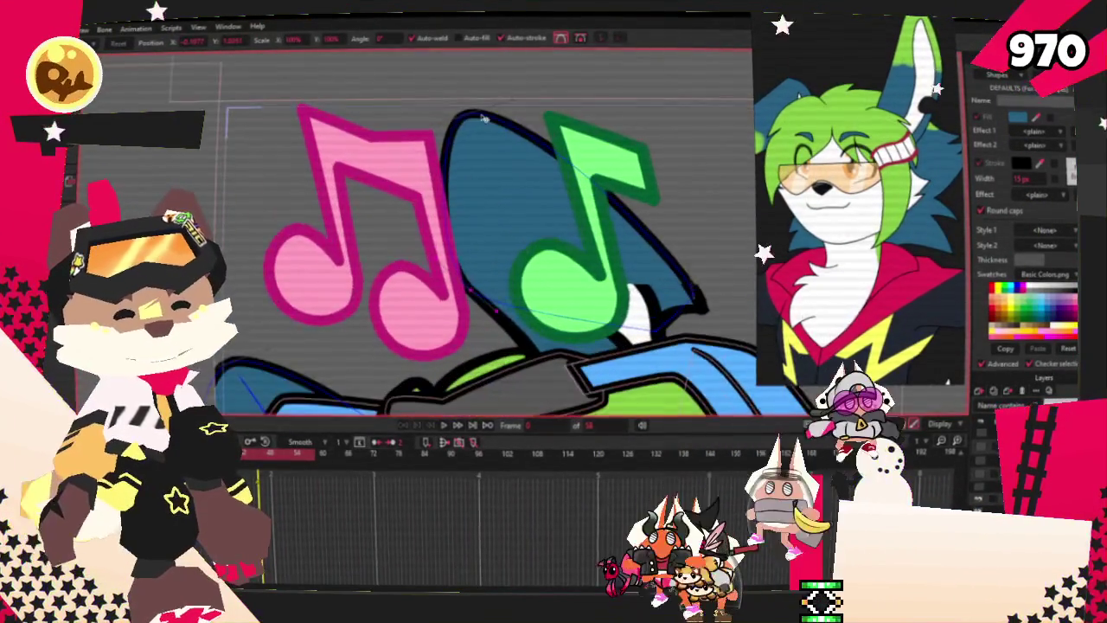
pyautogui.scroll(2, 637, 312)
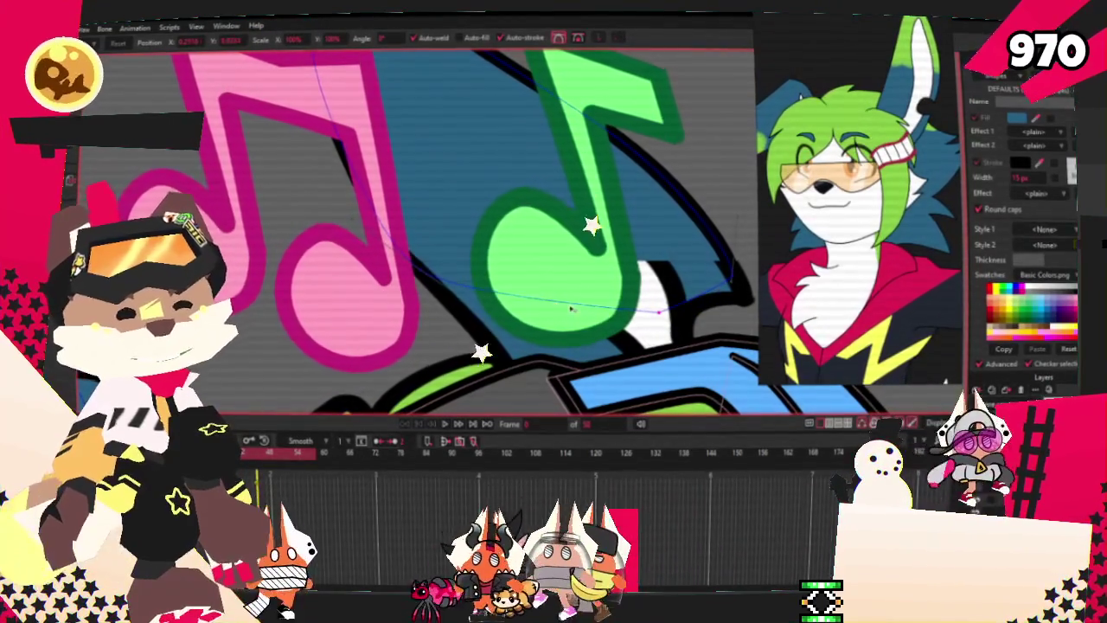
# Draw a rectangle shape over the ear behind the green music note.
pyautogui.press('e')
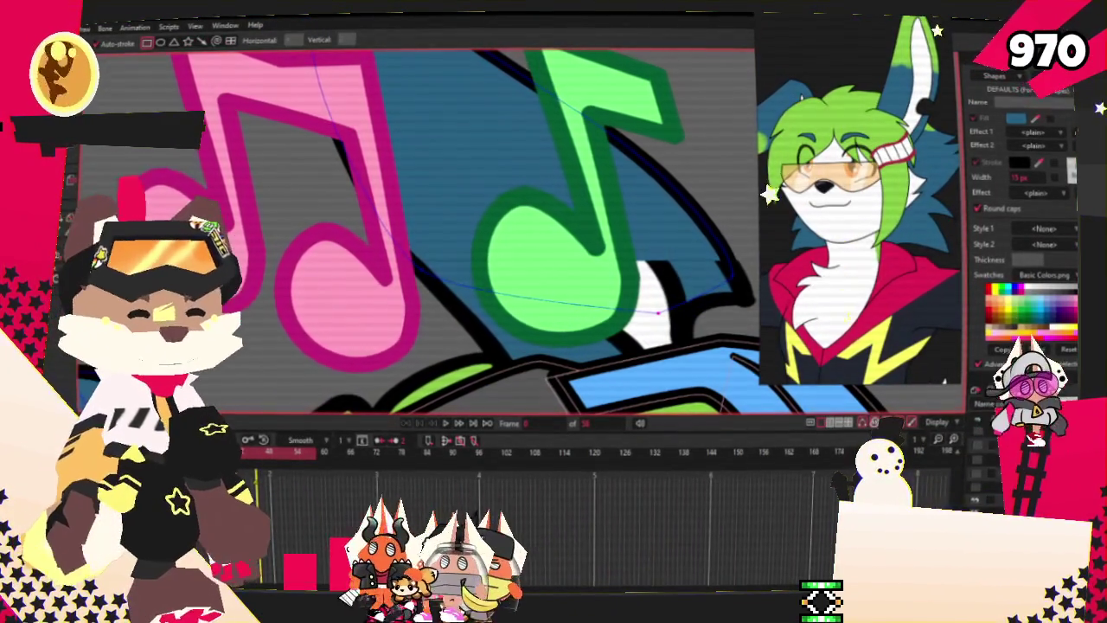
pyautogui.moveTo(660, 298); pyautogui.dragTo(450, 158)
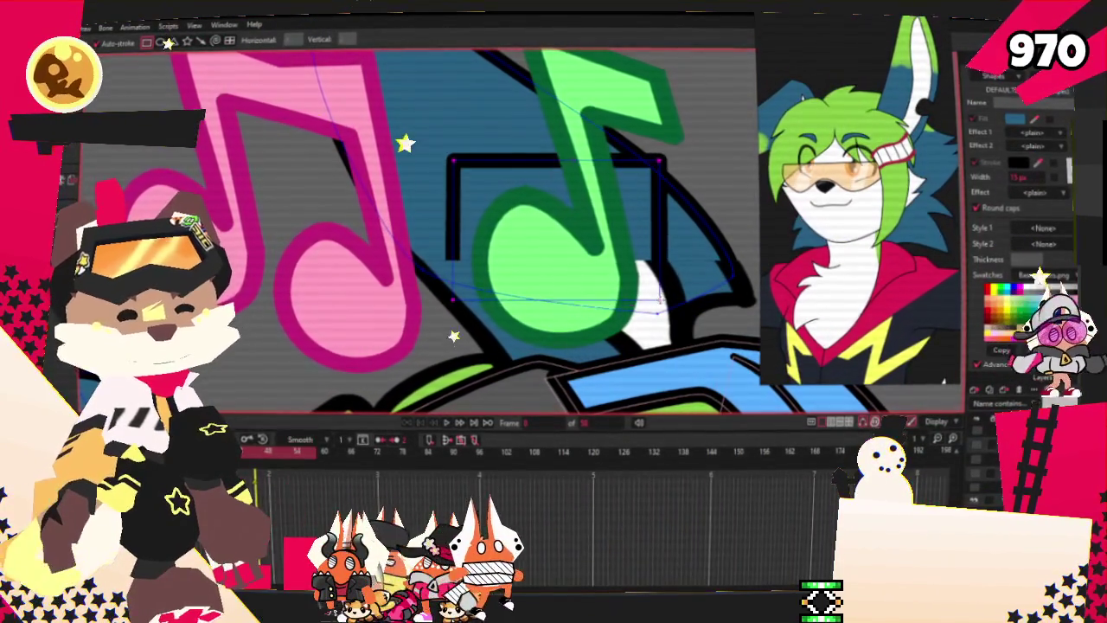
pyautogui.press('t')
pyautogui.scroll(-2, 546, 212)
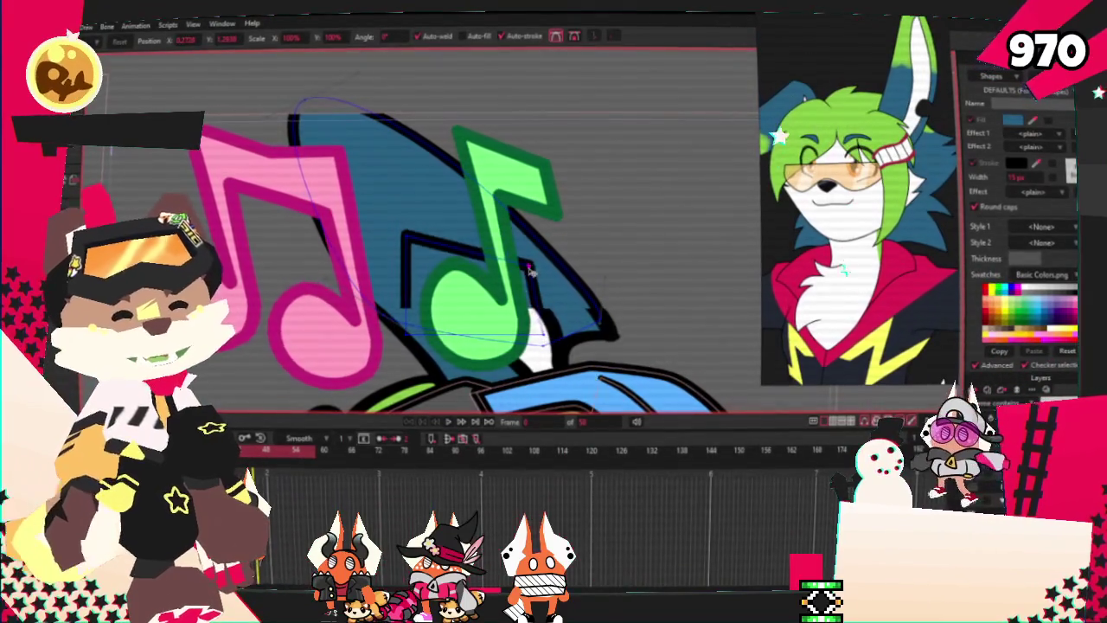
pyautogui.scroll(2, 551, 333)
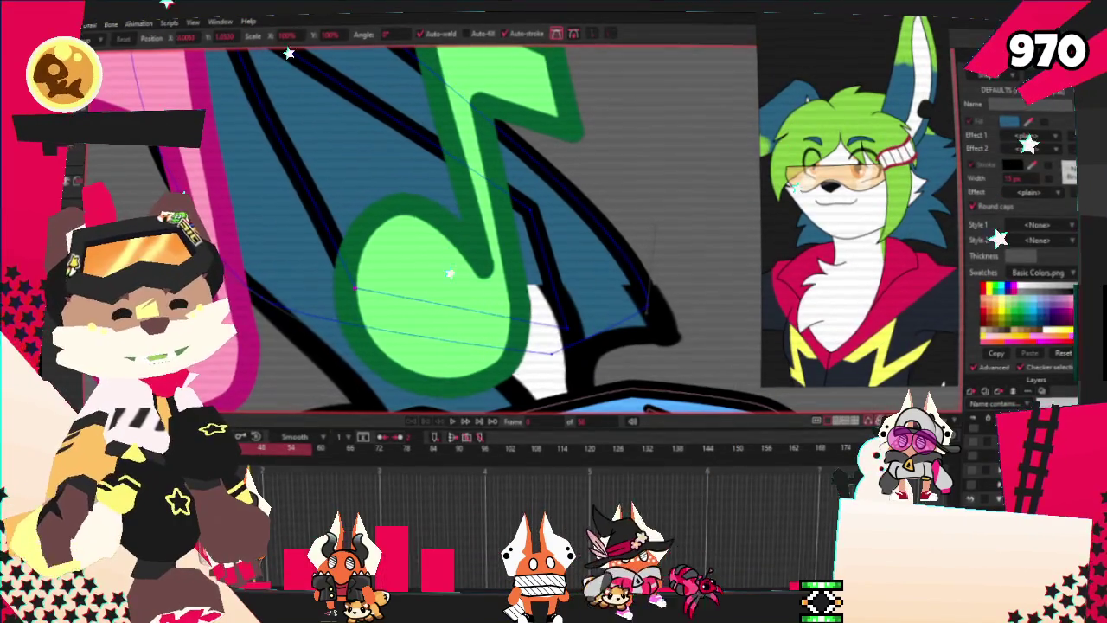
# Smooth the new shape's edges by adjusting point curvature and repositioning an outline point.
pyautogui.press('c')
pyautogui.scroll(1, 531, 314)
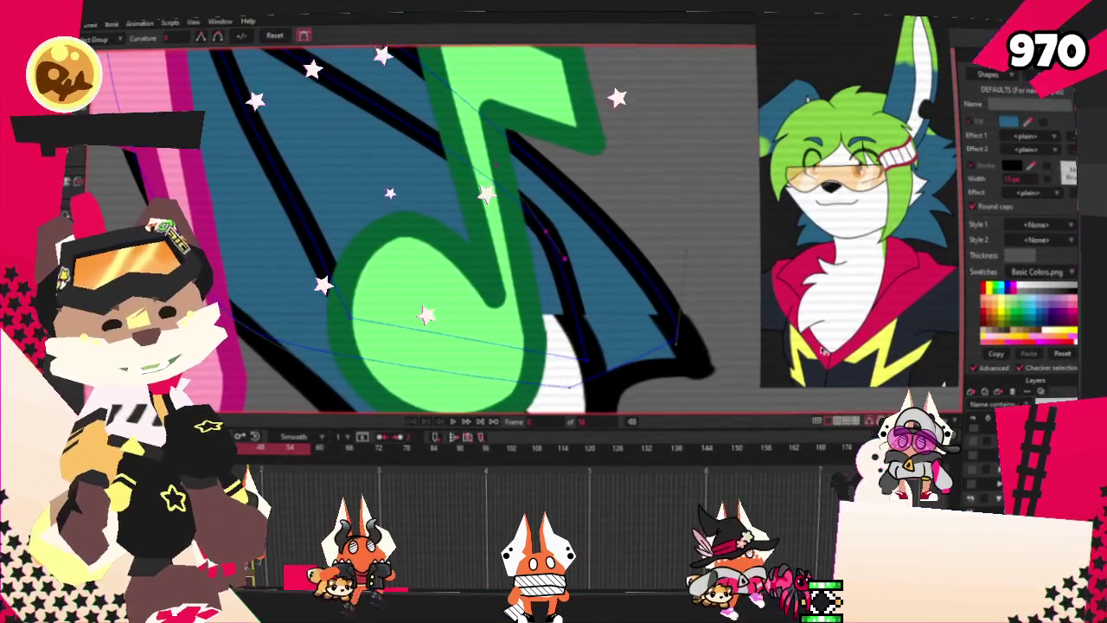
pyautogui.scroll(-3, 531, 315)
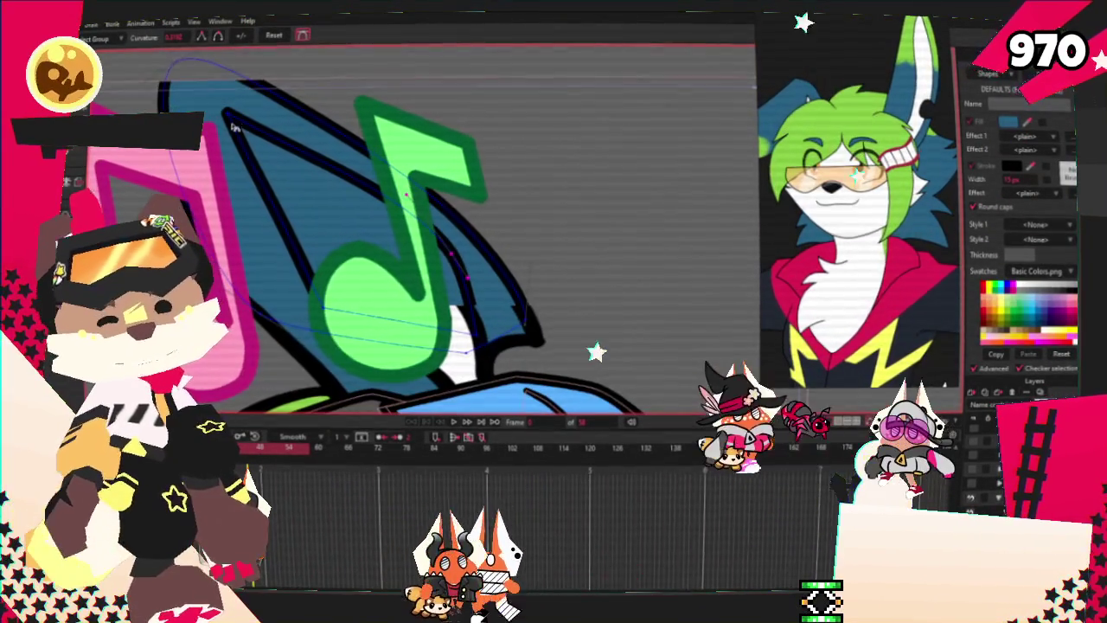
pyautogui.scroll(2, 485, 358)
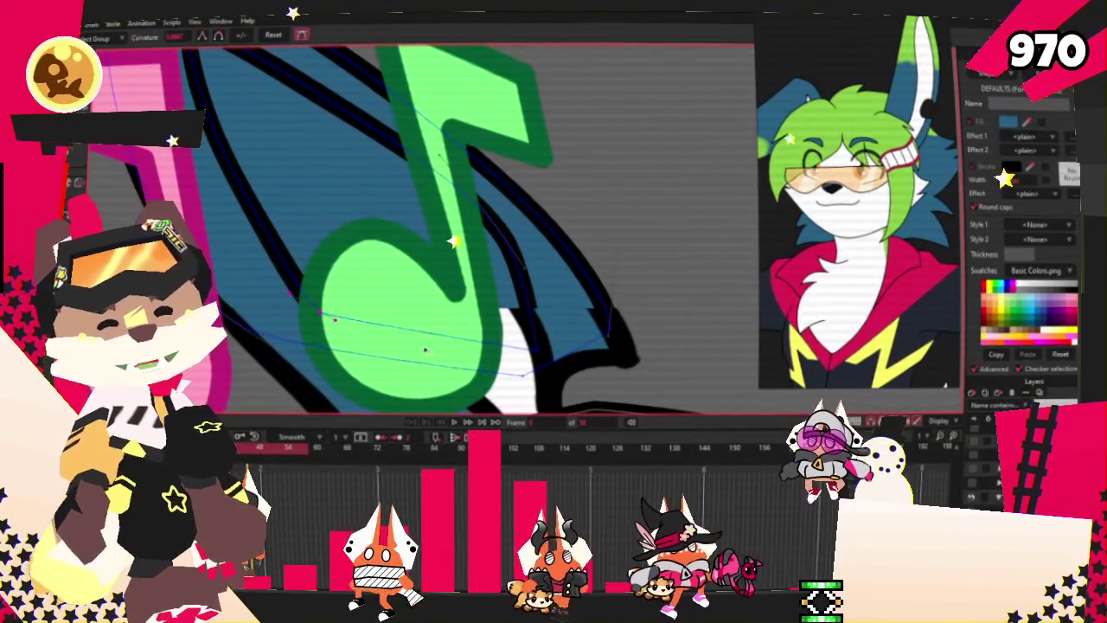
pyautogui.press('t')
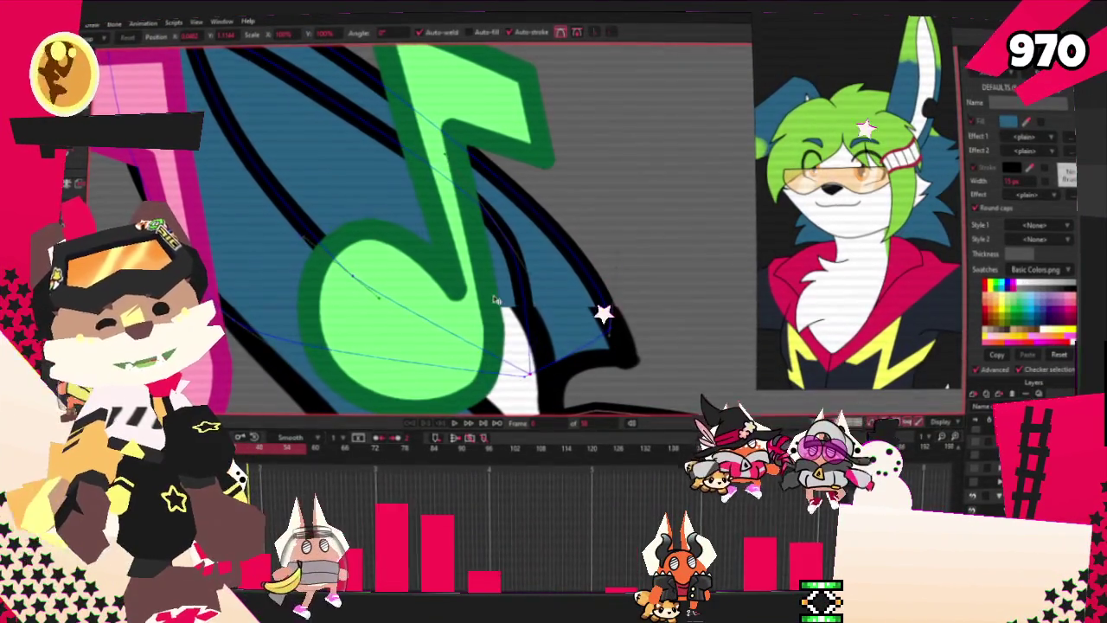
pyautogui.click(490, 261)
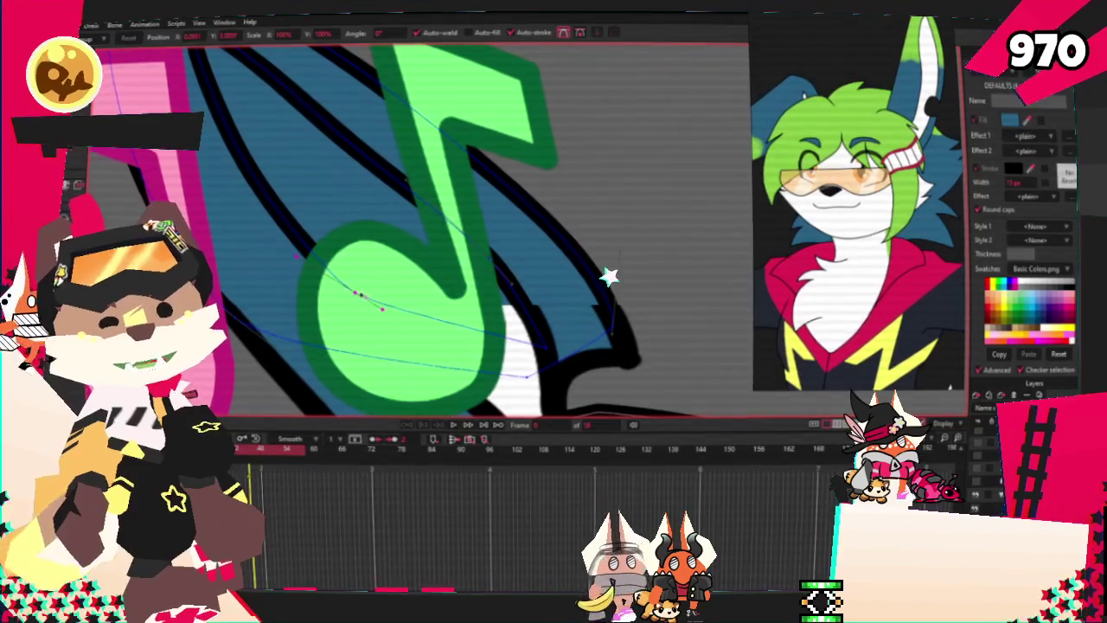
pyautogui.scroll(-3, 608, 275)
pyautogui.scroll(3, 588, 391)
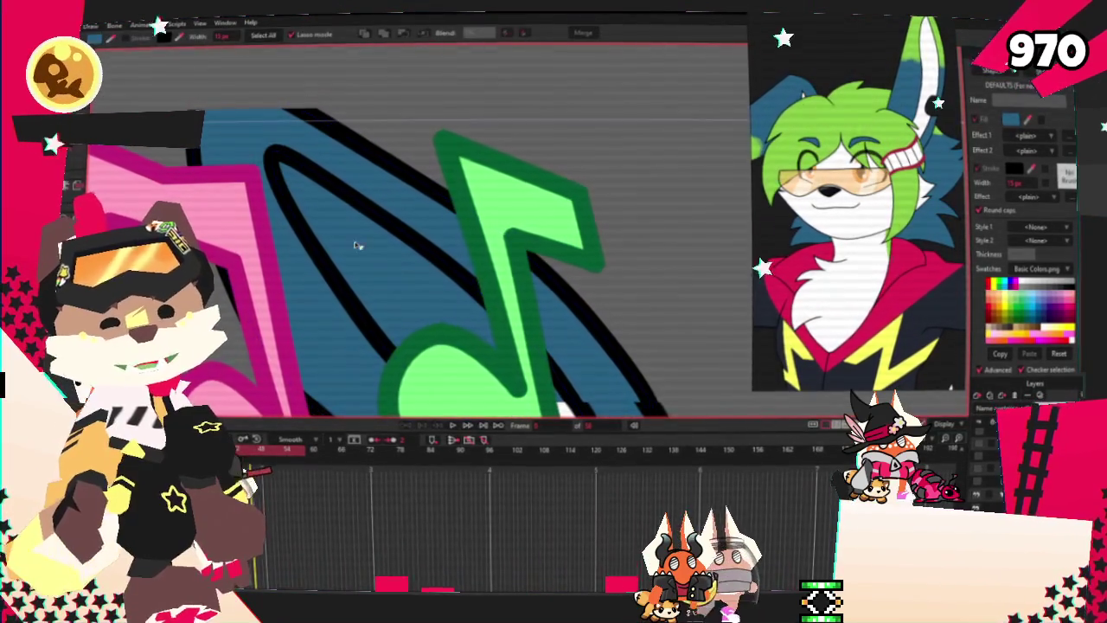
# Turn the selected ear points into a lime-green fill shape with no stroke, placed behind the outlines.
pyautogui.click(300, 216)
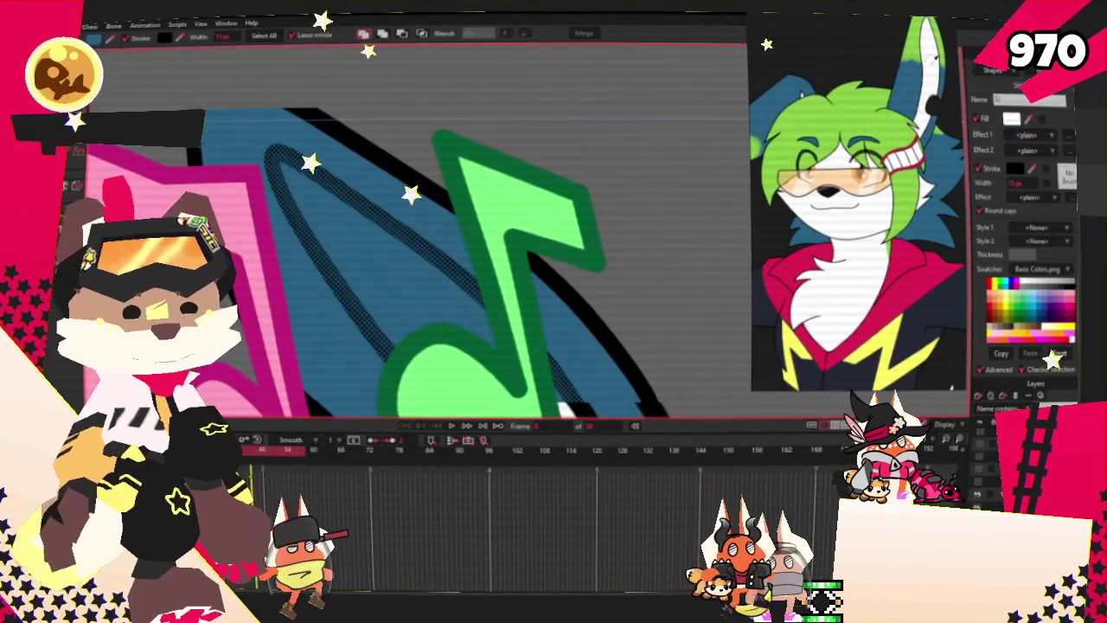
pyautogui.scroll(-3, 659, 213)
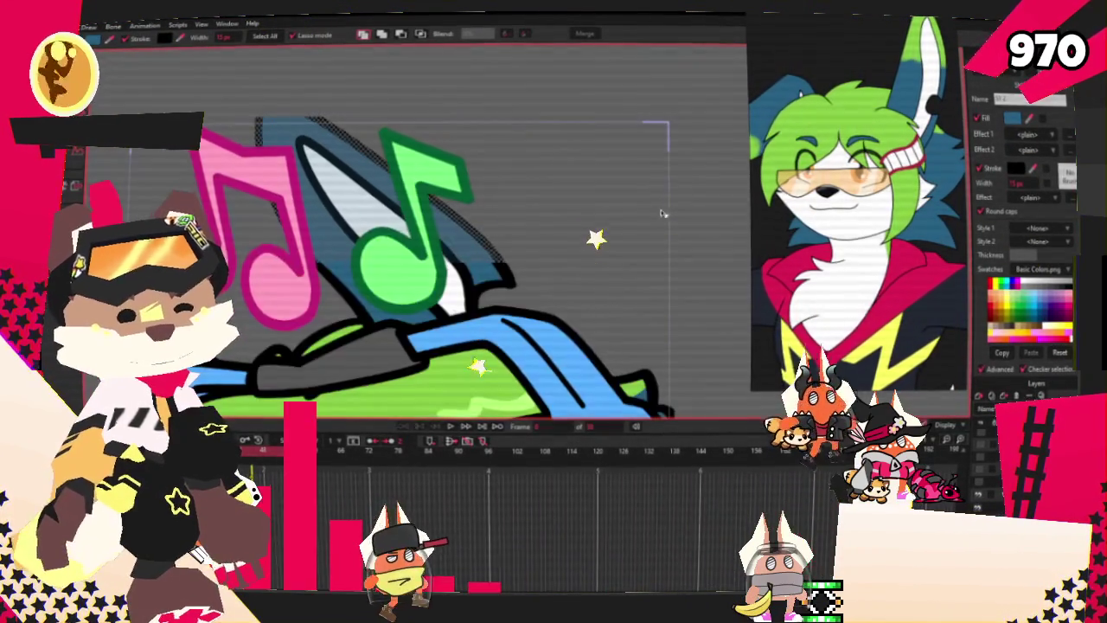
pyautogui.scroll(1, 512, 198)
pyautogui.scroll(-2, 389, 251)
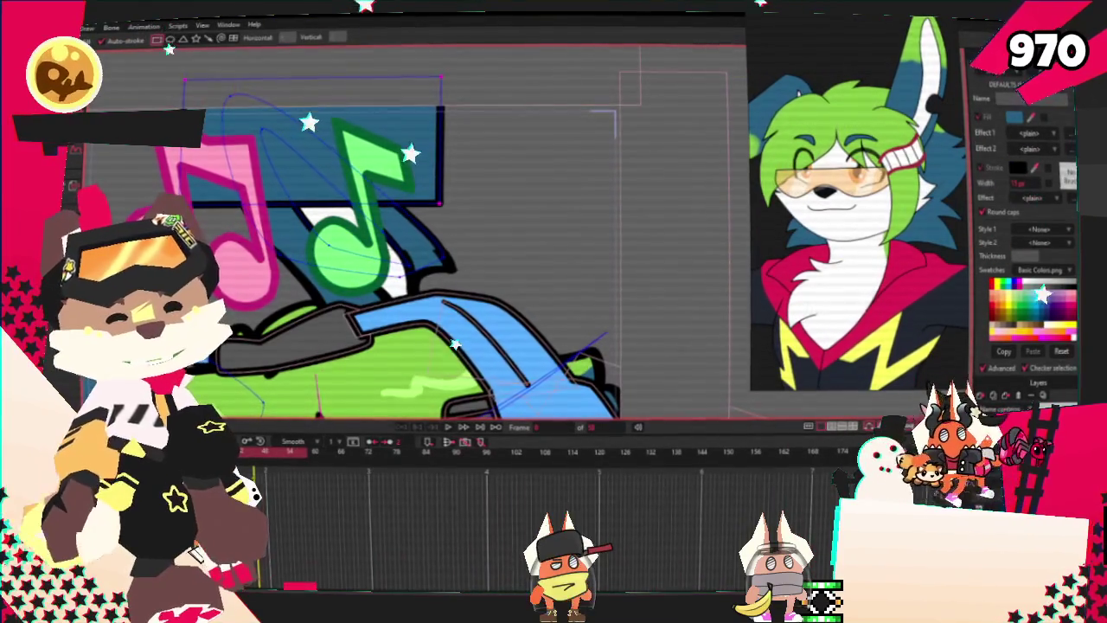
pyautogui.press('g')
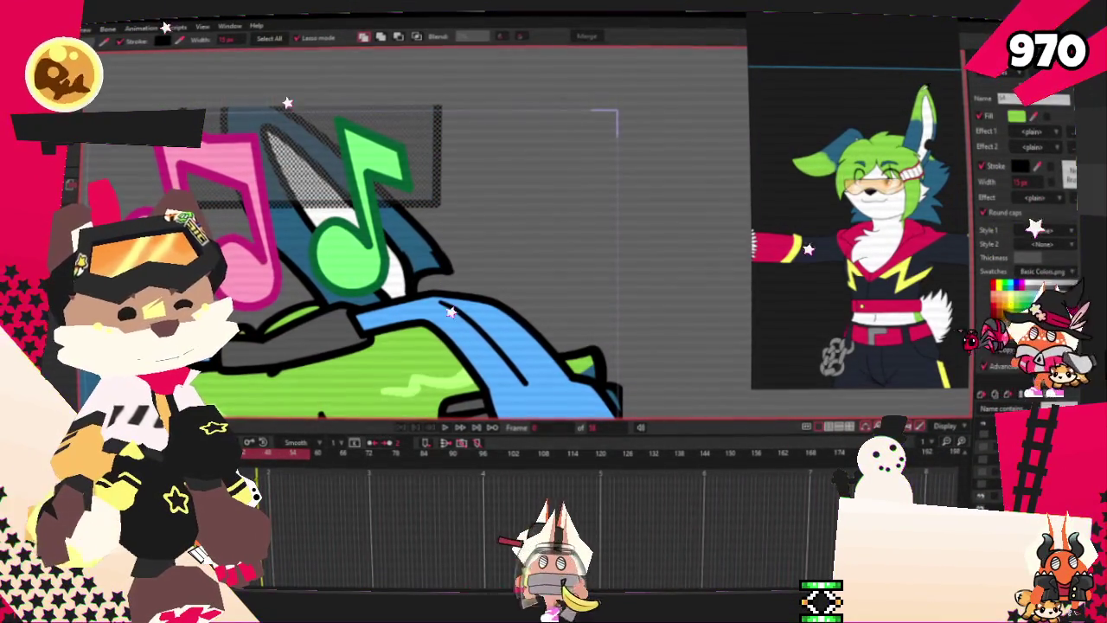
pyautogui.press('space')
pyautogui.press('g')
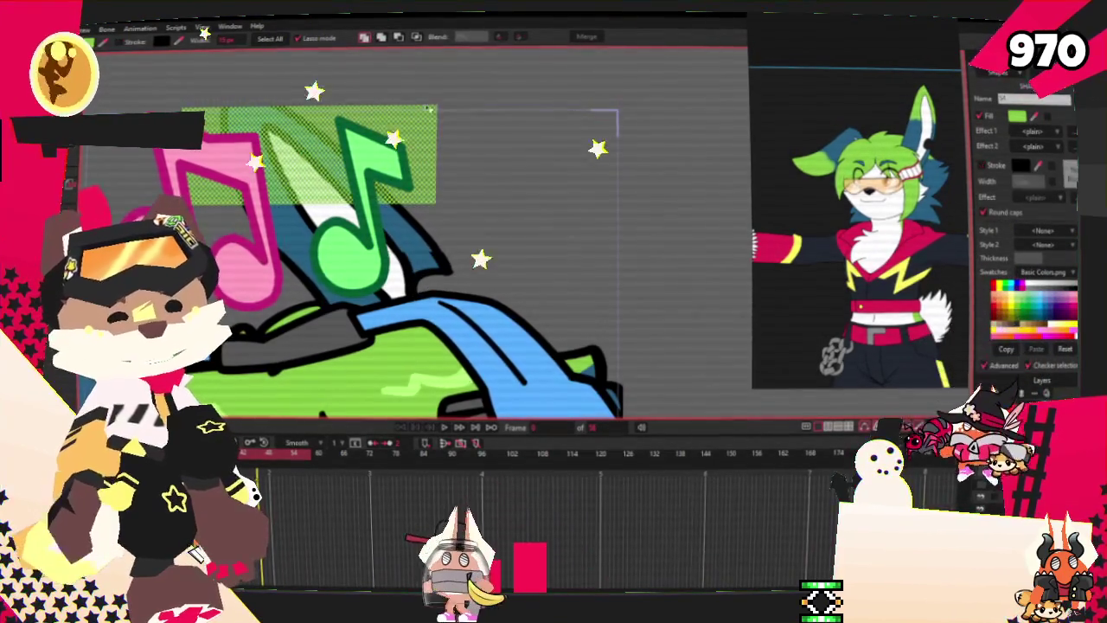
pyautogui.press('Delete')
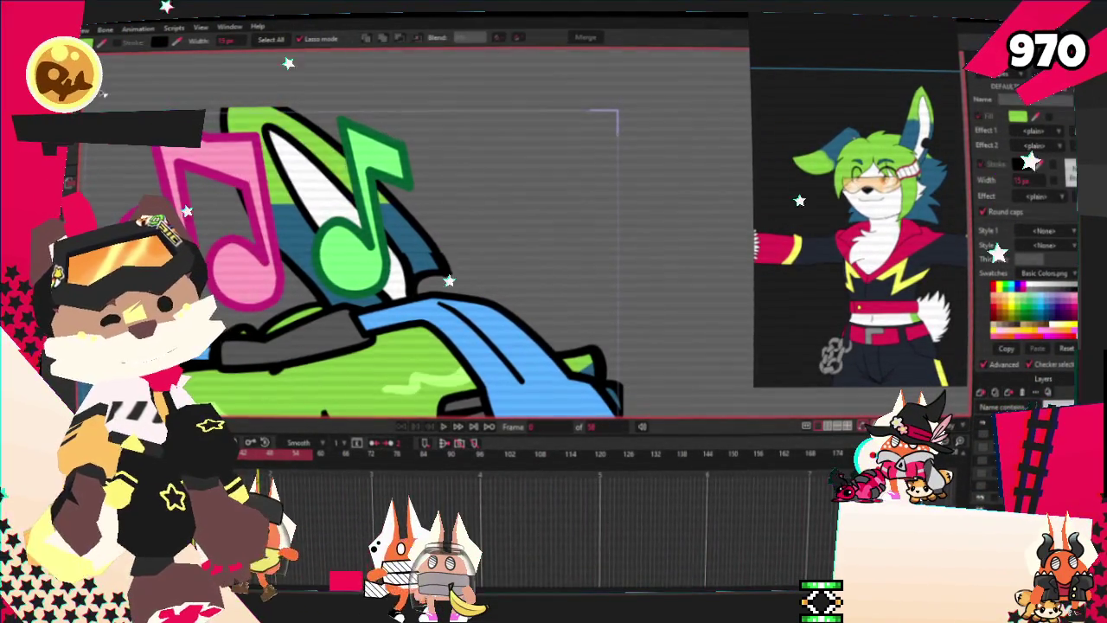
pyautogui.press('t')
pyautogui.hotkey('ctrl', 'r')
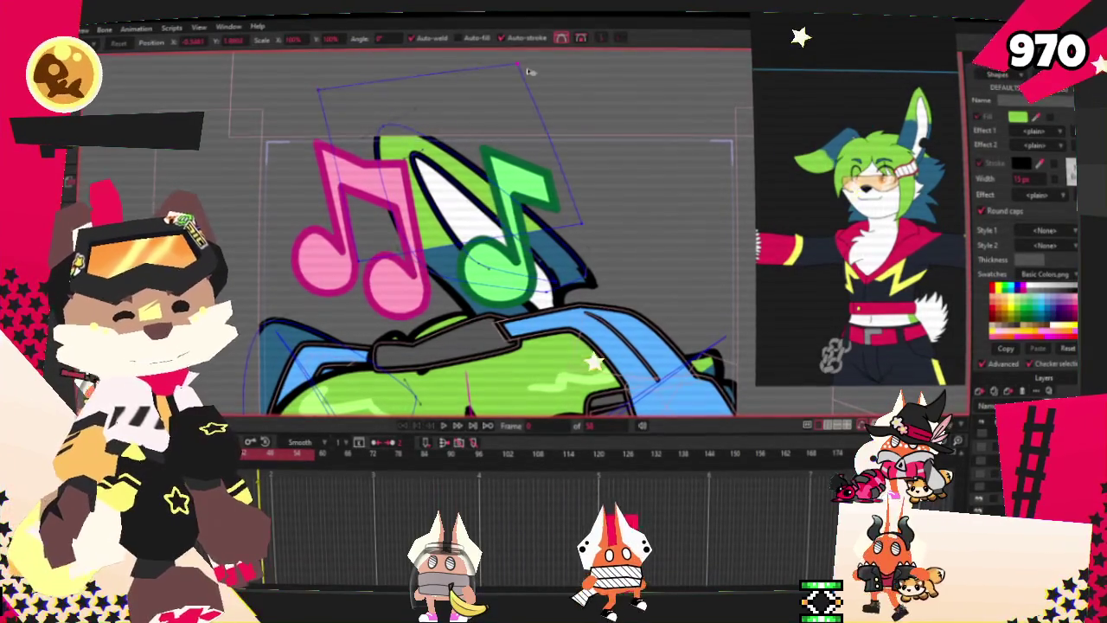
# Play the animation to preview the recoloured ear.
pyautogui.scroll(3, 576, 196)
pyautogui.scroll(-2, 576, 195)
pyautogui.scroll(-3, 536, 225)
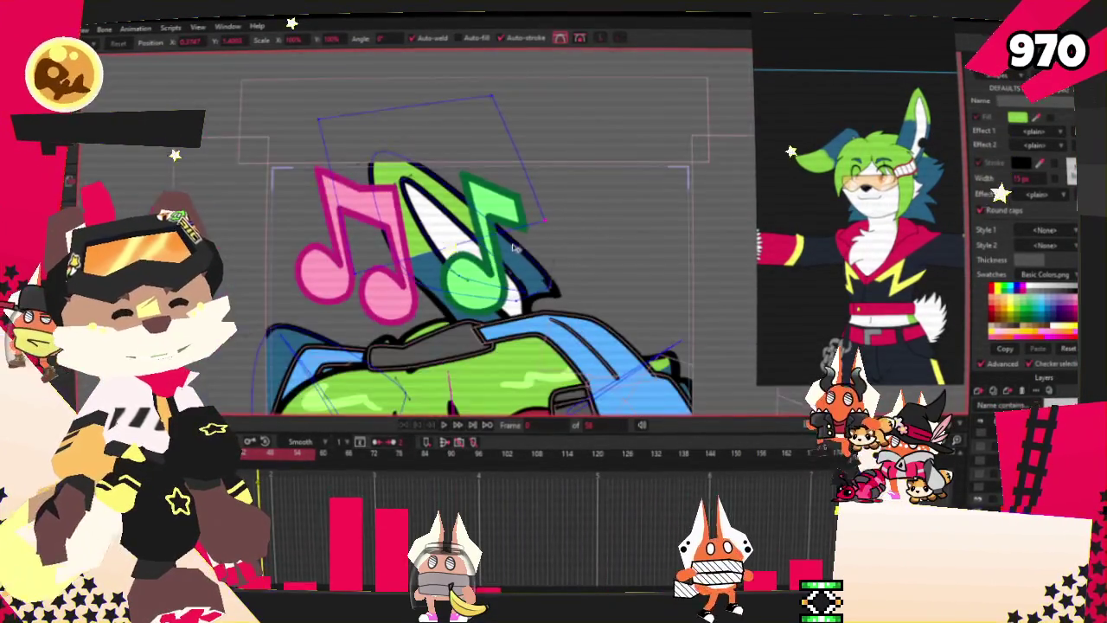
pyautogui.scroll(3, 510, 257)
pyautogui.scroll(-3, 484, 302)
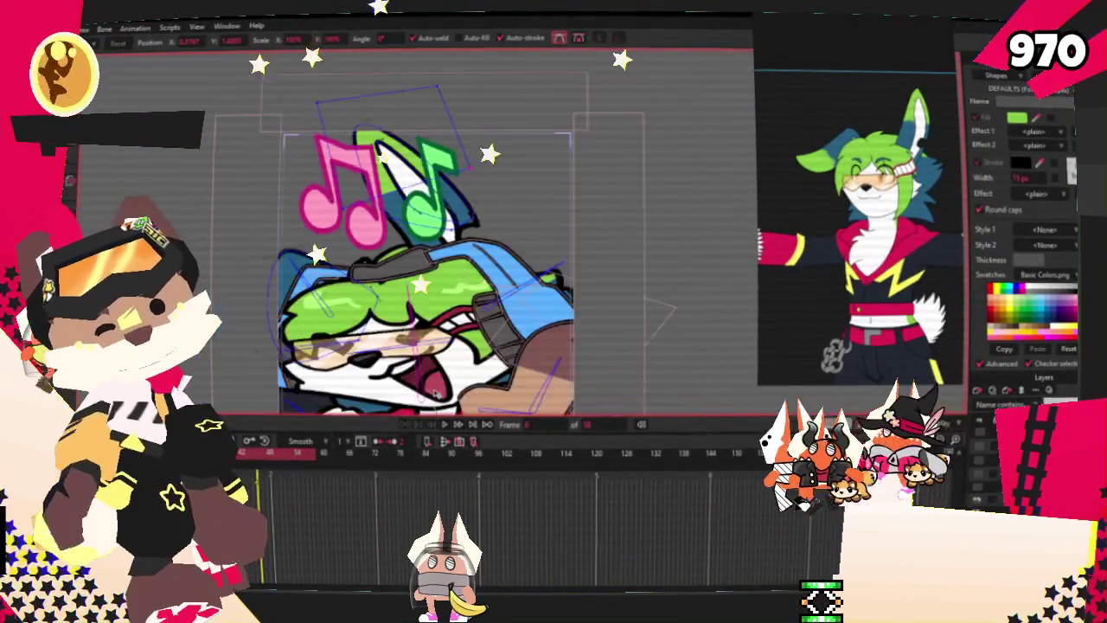
pyautogui.click(444, 425)
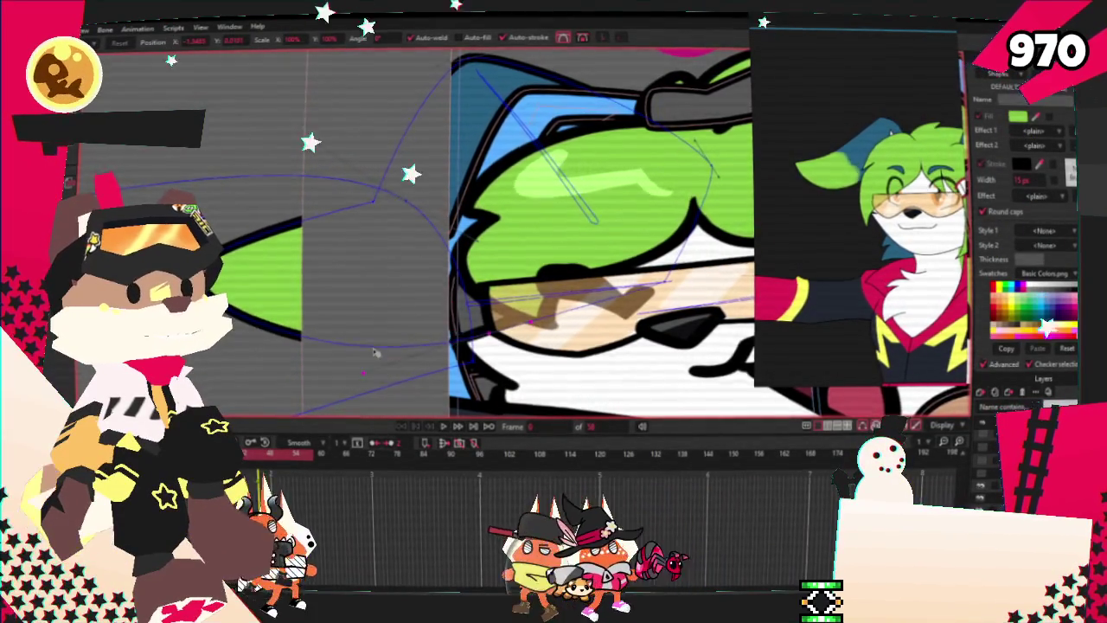
# Shift the green shape's outline points up and right beside the head and adjust their curvature.
pyautogui.scroll(-2, 376, 372)
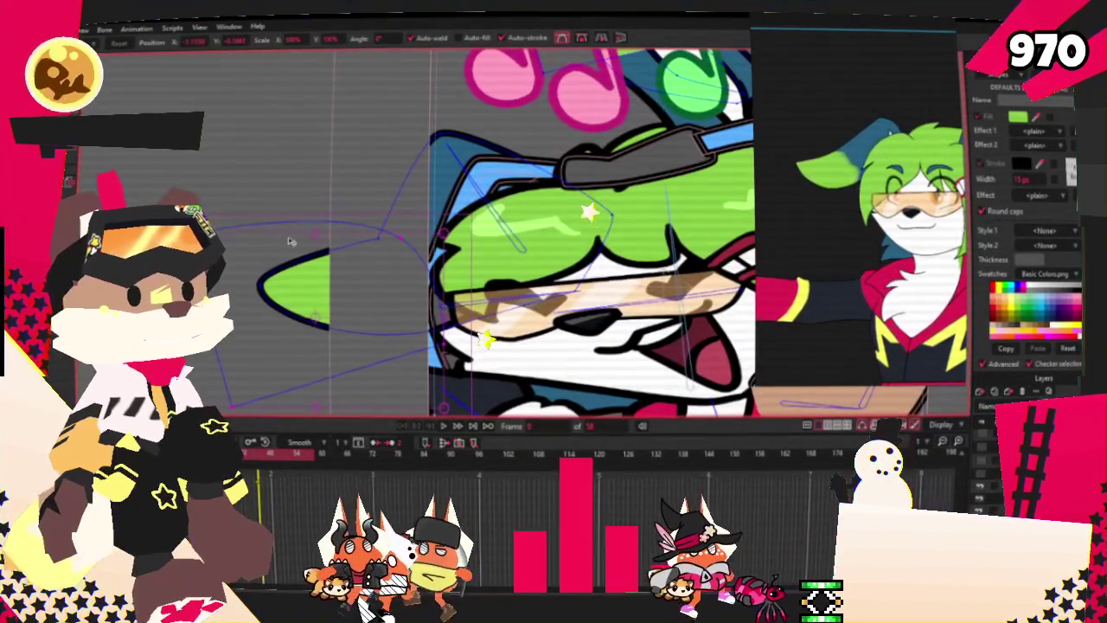
pyautogui.moveTo(291, 241); pyautogui.dragTo(305, 233)
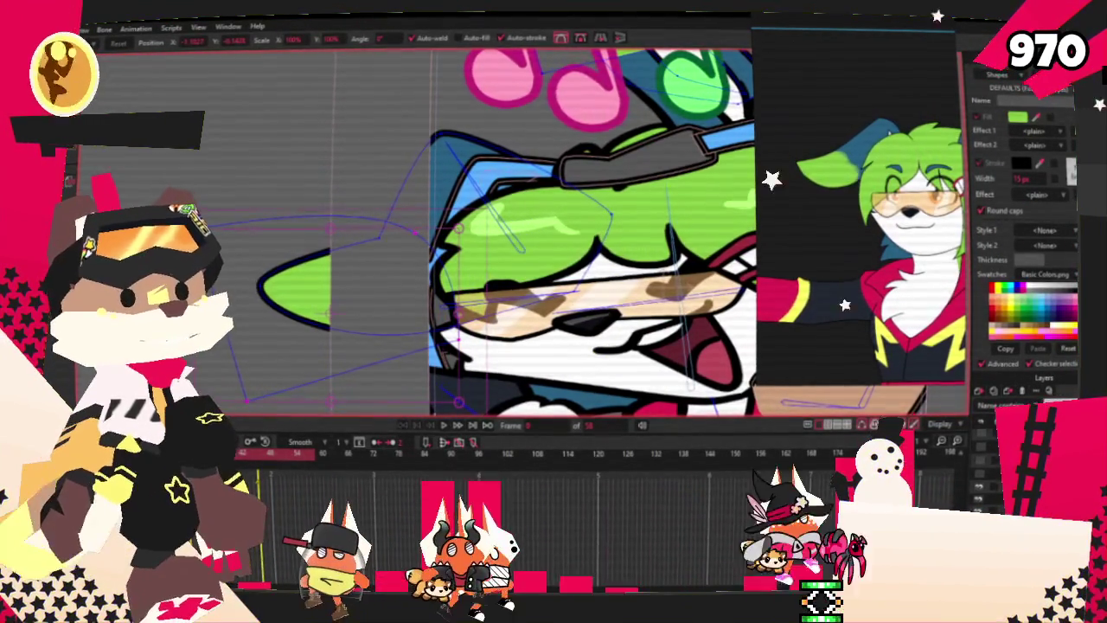
pyautogui.scroll(2, 427, 257)
pyautogui.press('c')
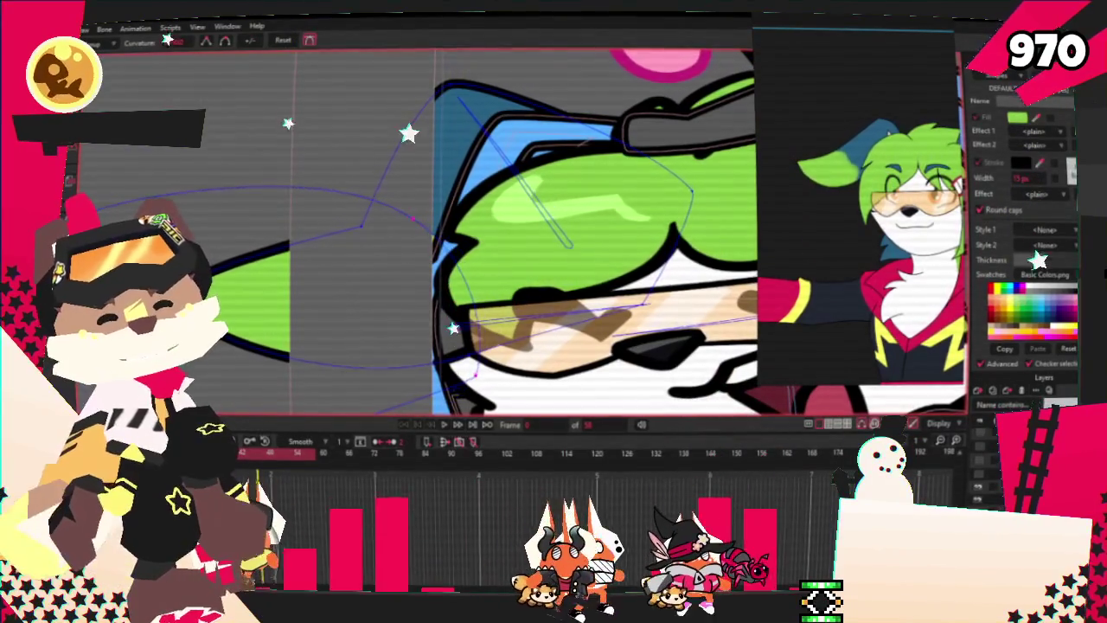
pyautogui.press('g')
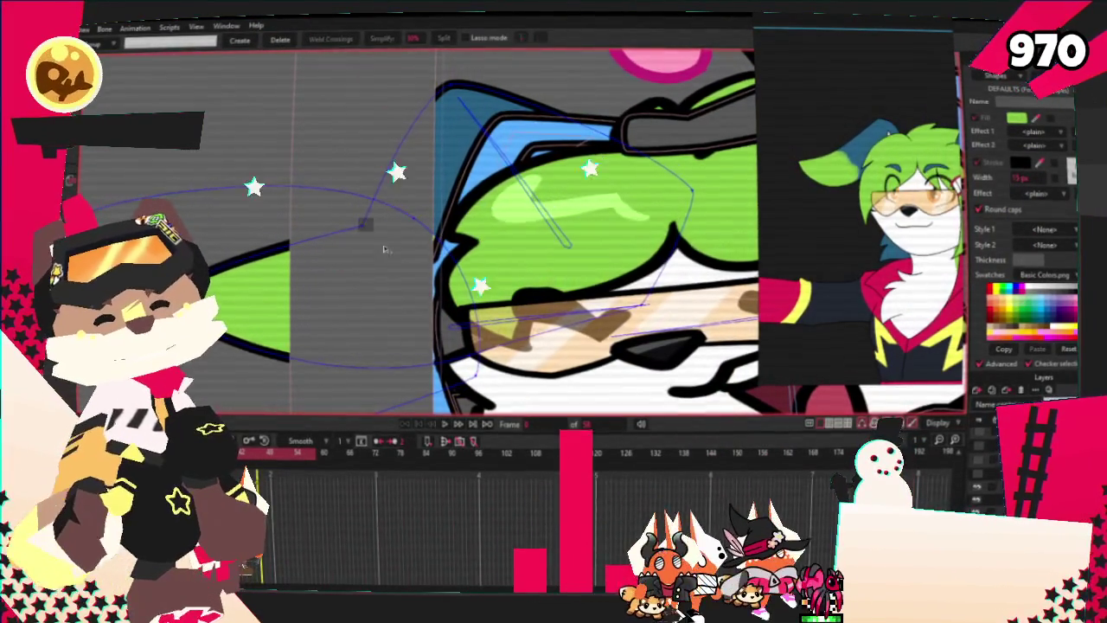
pyautogui.press('c')
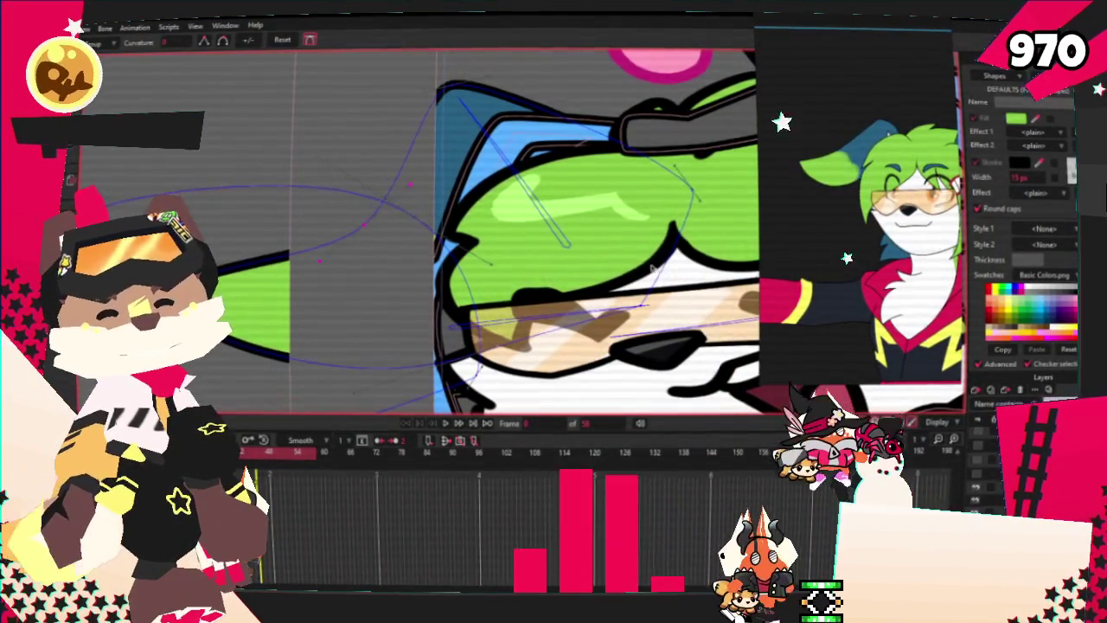
pyautogui.scroll(-1, 650, 268)
pyautogui.scroll(-1, 562, 255)
pyautogui.scroll(-1, 453, 239)
pyautogui.scroll(-3, 449, 295)
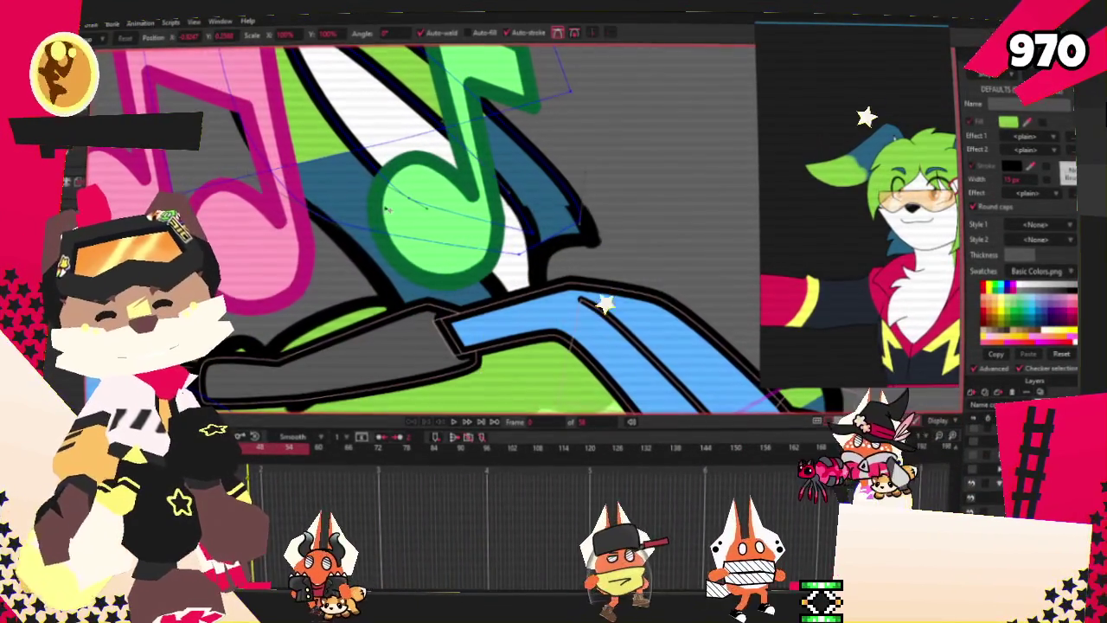
# Lower a point on the green shape's curve near the green note and replay the animation.
pyautogui.moveTo(412, 199); pyautogui.dragTo(437, 238)
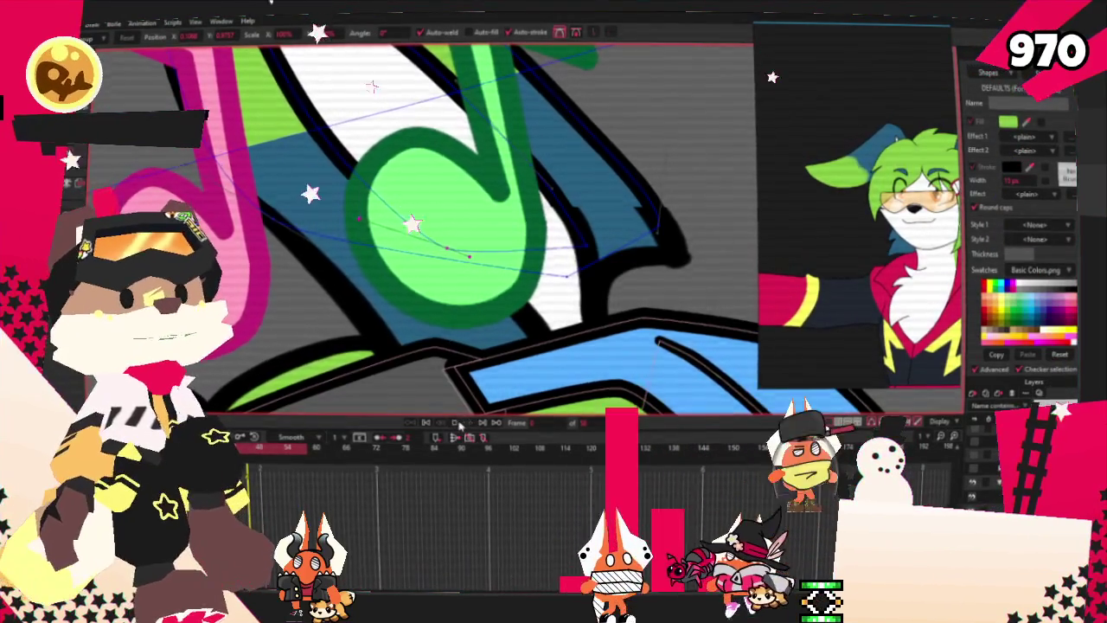
pyautogui.click(462, 423)
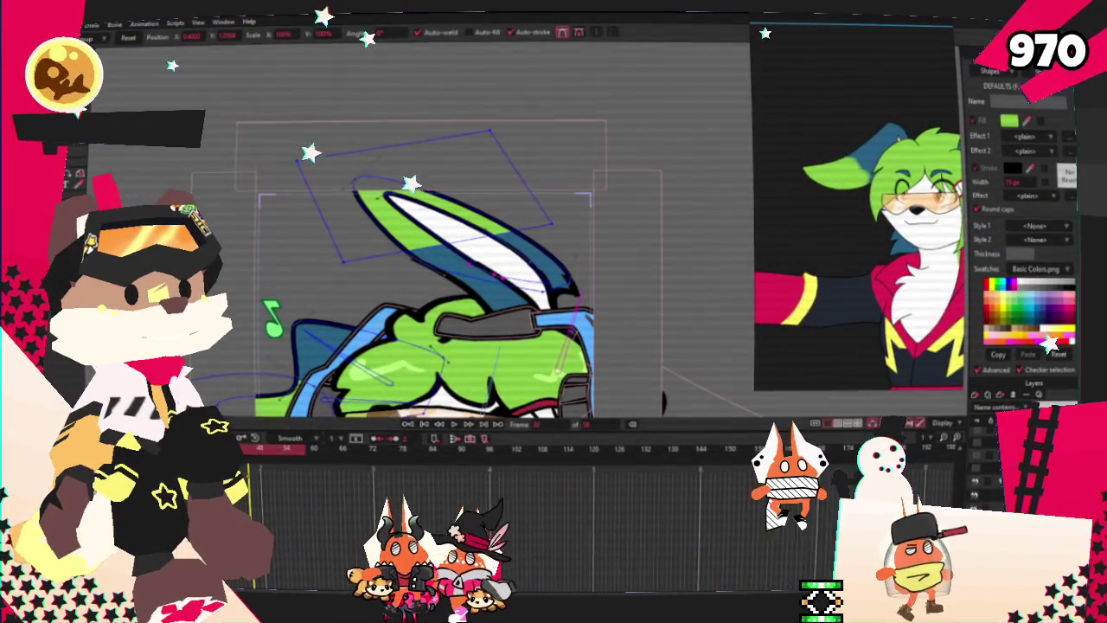
pyautogui.scroll(2, 476, 271)
pyautogui.scroll(2, 476, 272)
pyautogui.scroll(2, 476, 272)
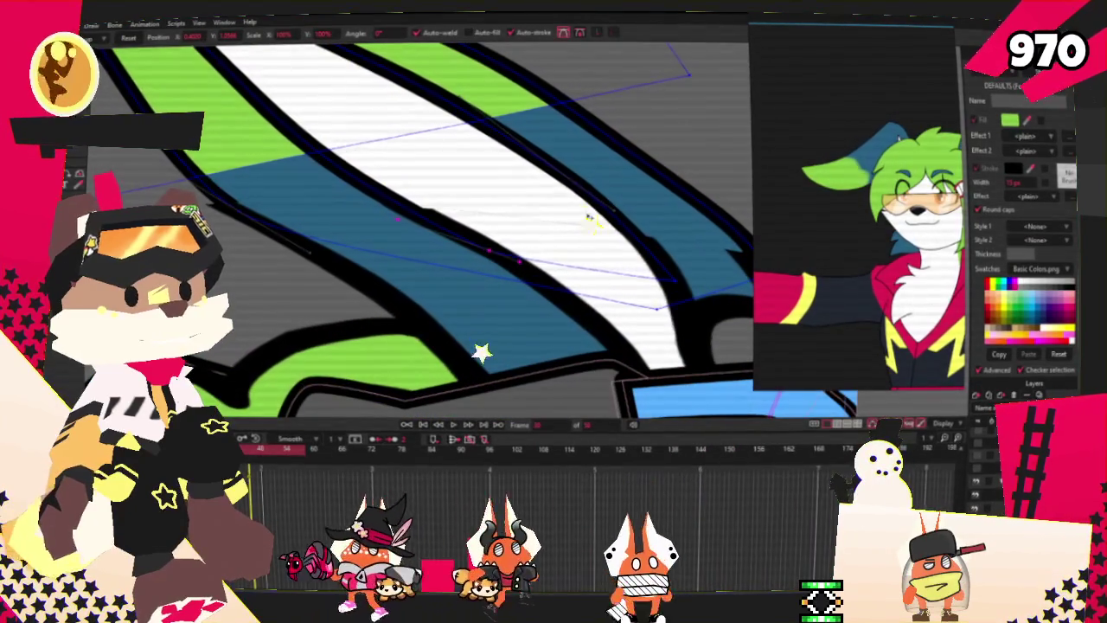
pyautogui.scroll(-2, 469, 242)
pyautogui.scroll(-2, 470, 242)
pyautogui.scroll(-2, 470, 242)
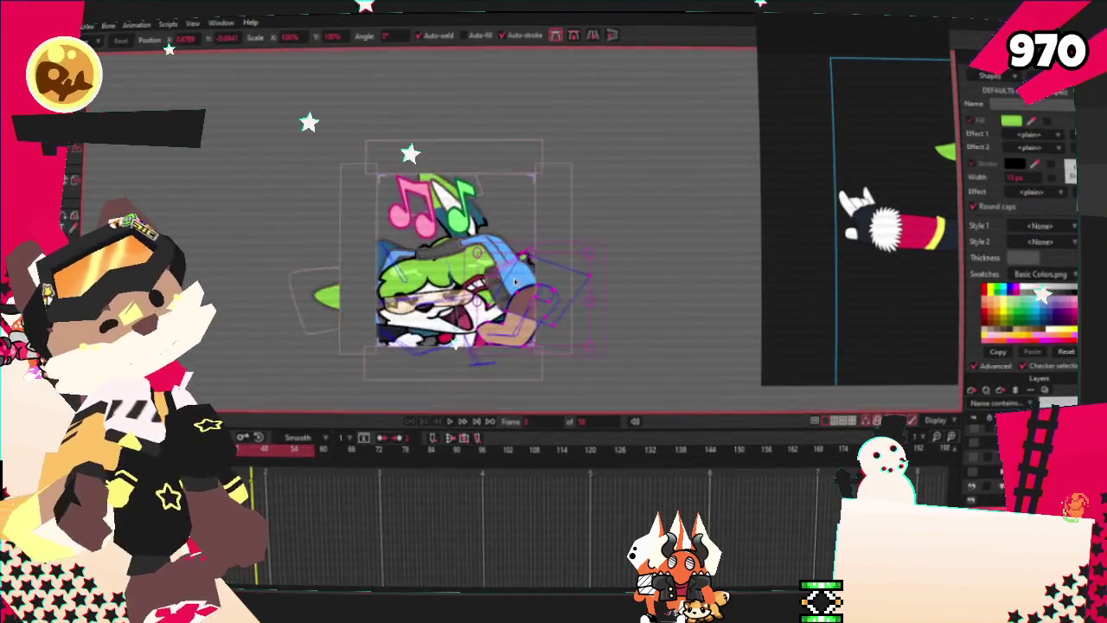
# Make Note2 yellow with an ECCD00 golden outline, then select the pink music note.
pyautogui.scroll(5, 468, 260)
pyautogui.scroll(-2, 415, 217)
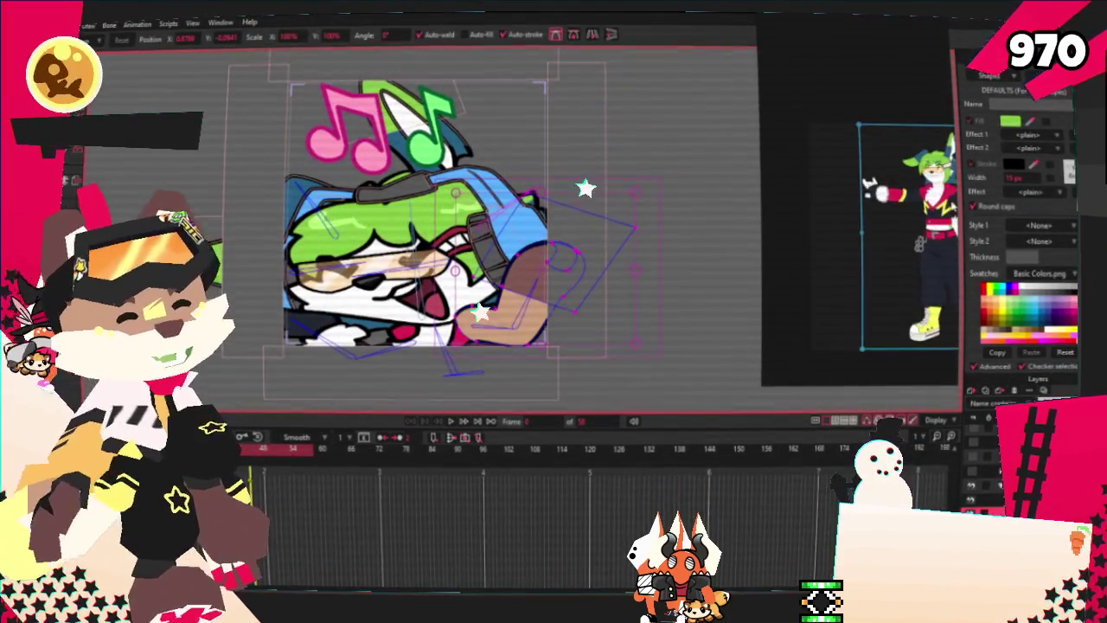
pyautogui.moveTo(916, 205); pyautogui.dragTo(866, 194)
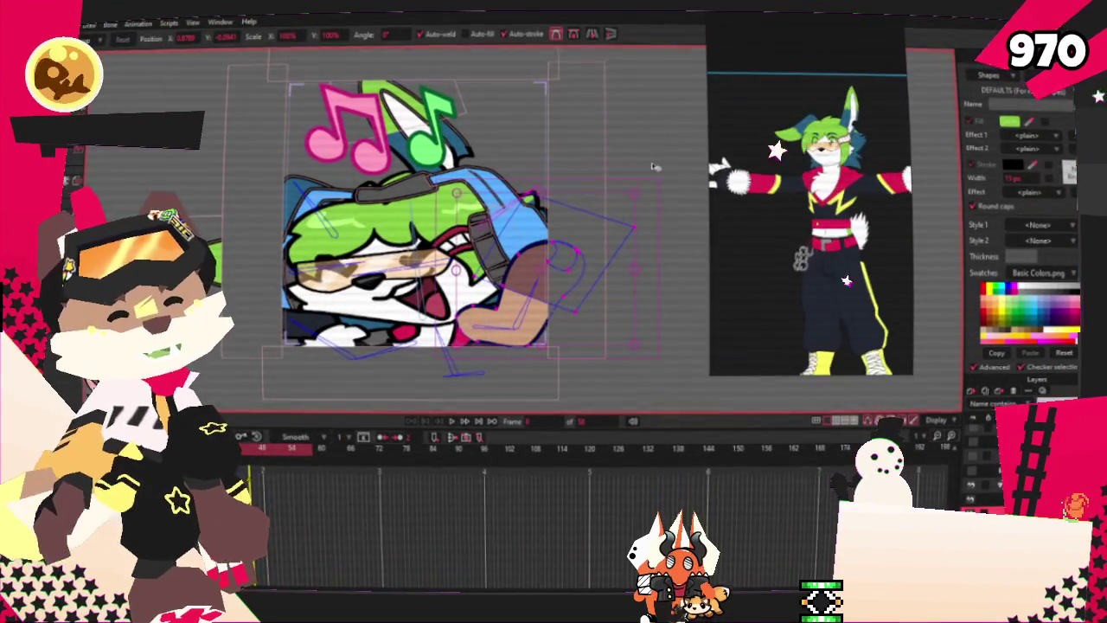
pyautogui.scroll(1, 532, 225)
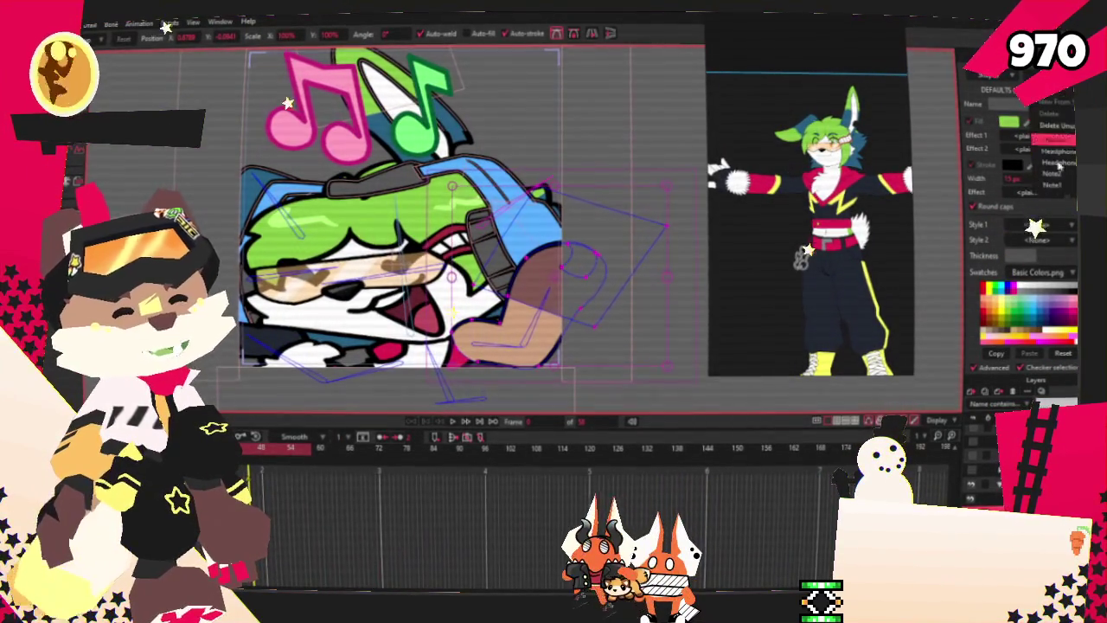
pyautogui.click(1061, 185)
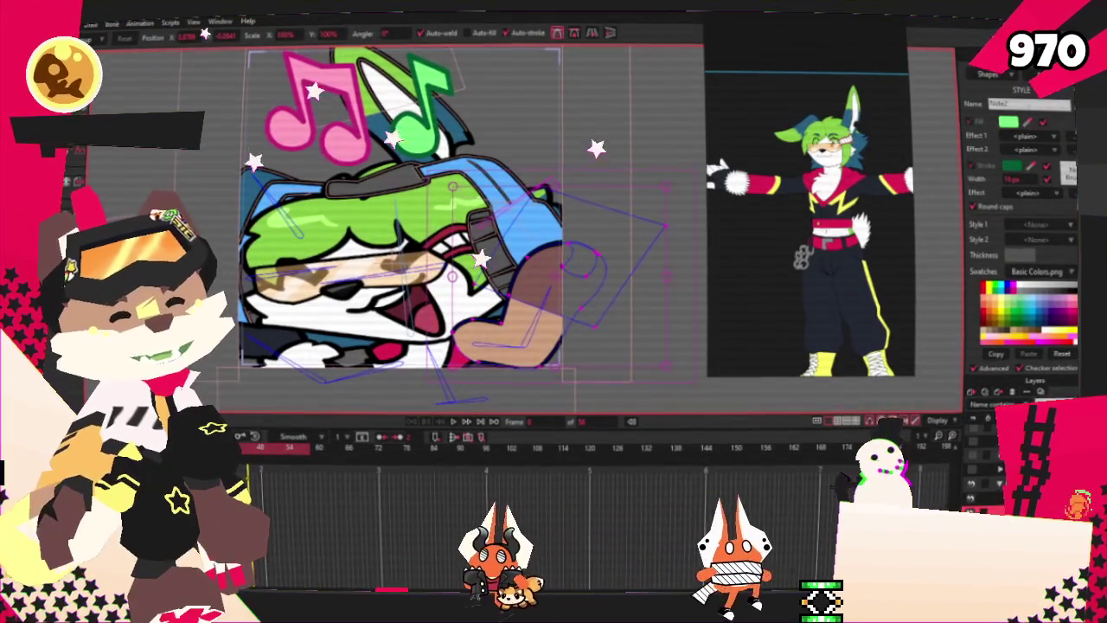
pyautogui.click(1003, 287)
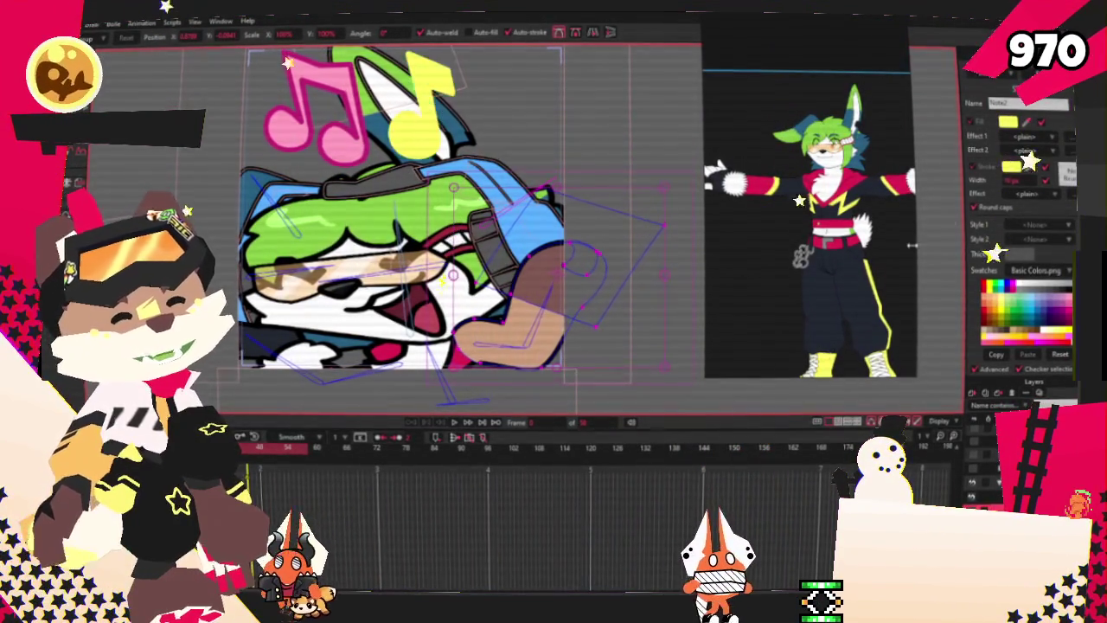
pyautogui.click(1012, 168)
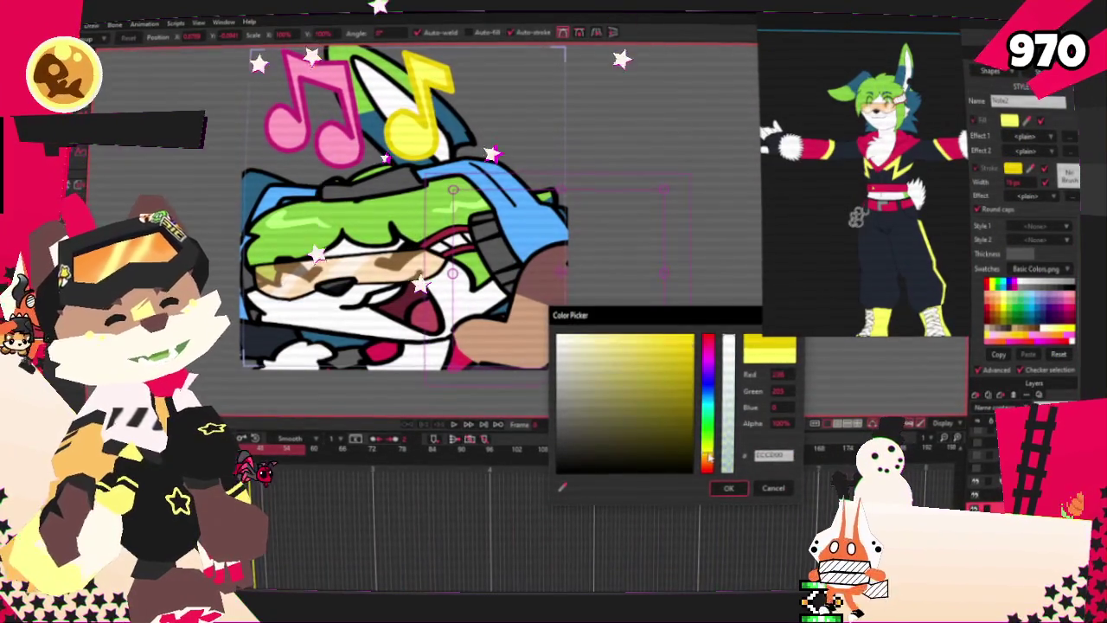
pyautogui.click(735, 489)
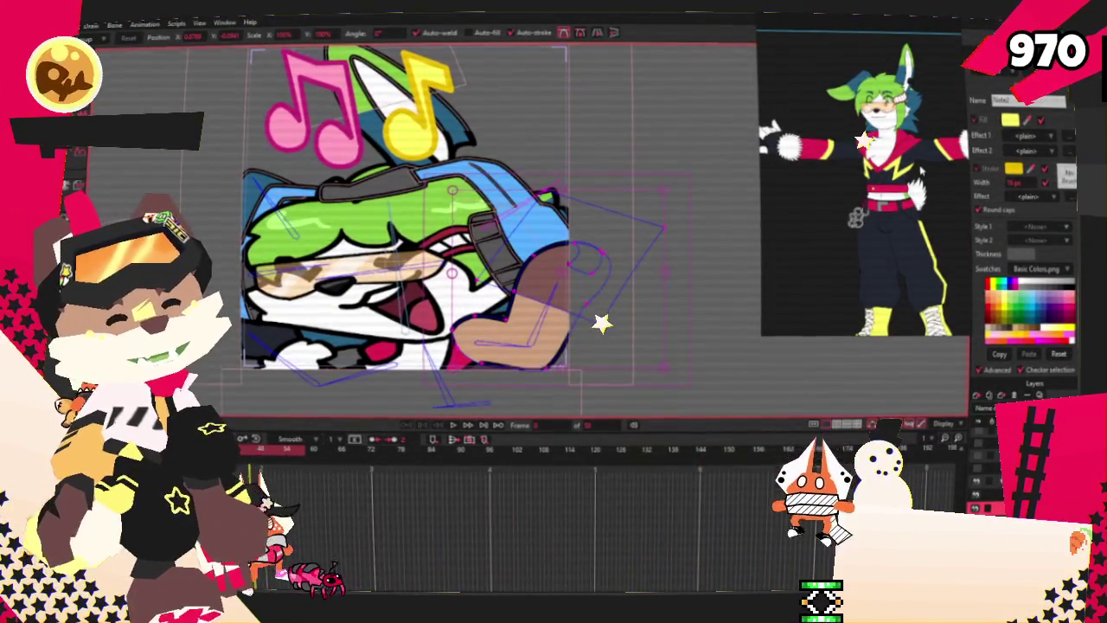
pyautogui.click(311, 113)
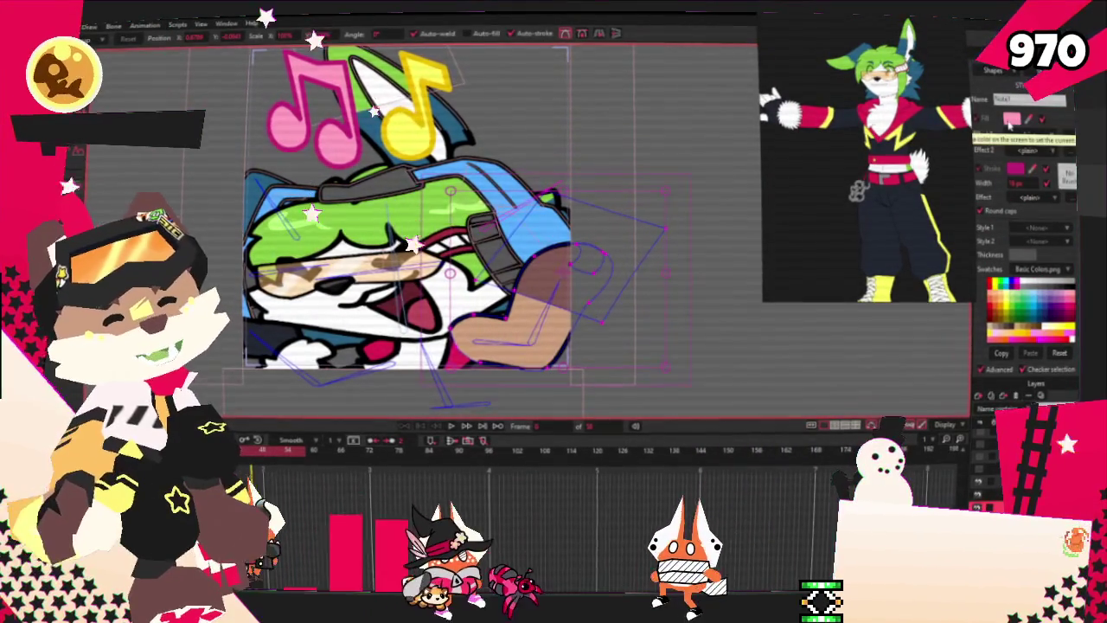
pyautogui.scroll(1, 359, 129)
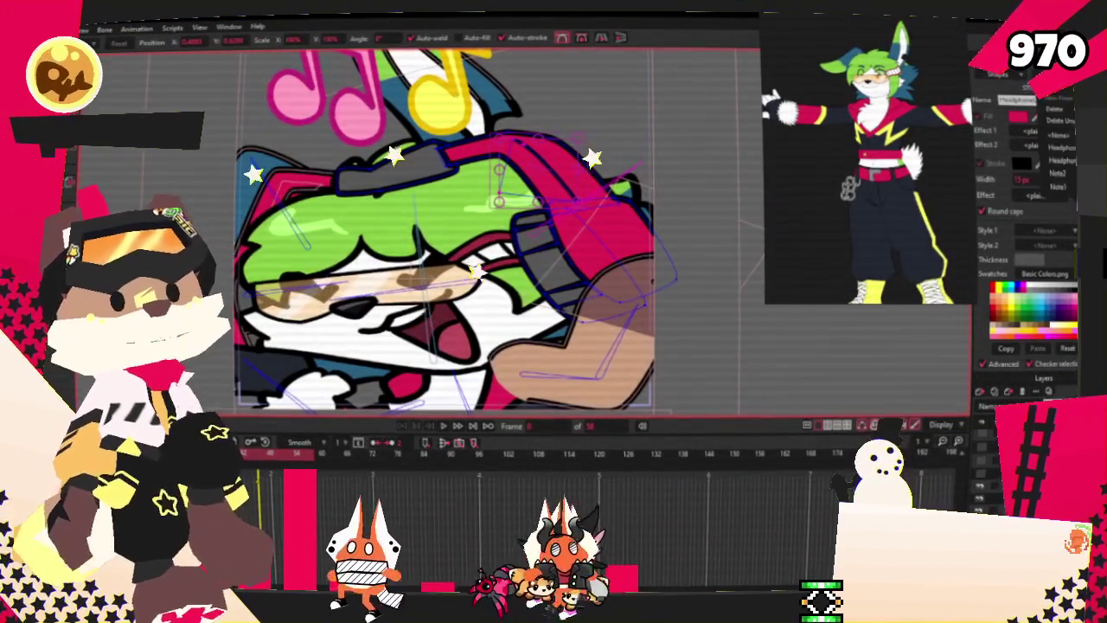
# Select the headphone band from the shape list and undo its white recolour.
pyautogui.click(1047, 145)
pyautogui.click(1063, 158)
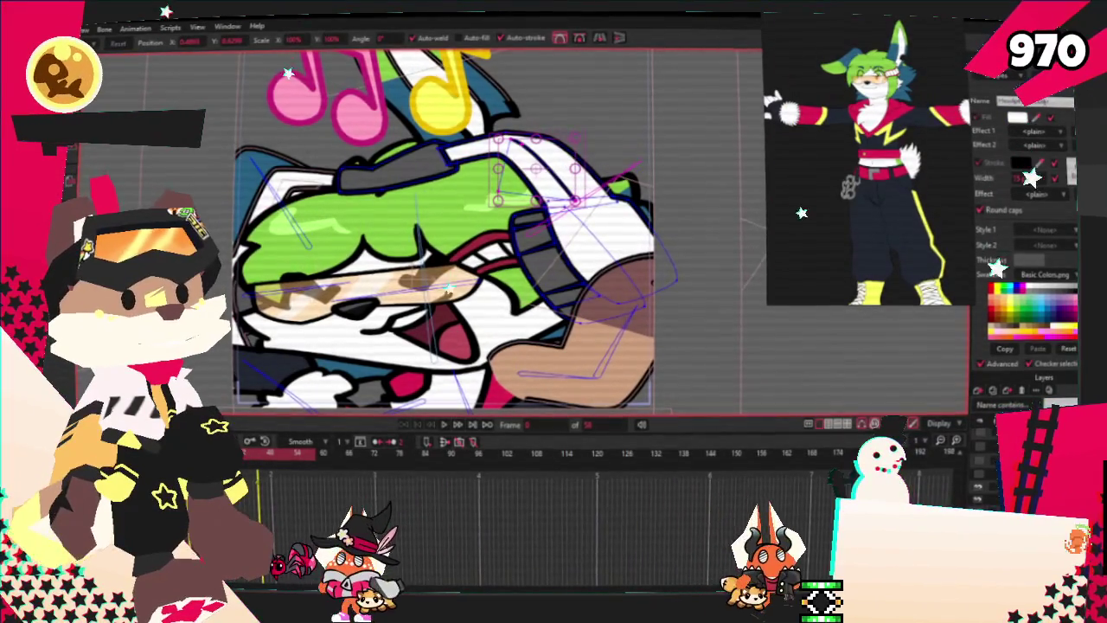
pyautogui.hotkey('ctrl', 'z')
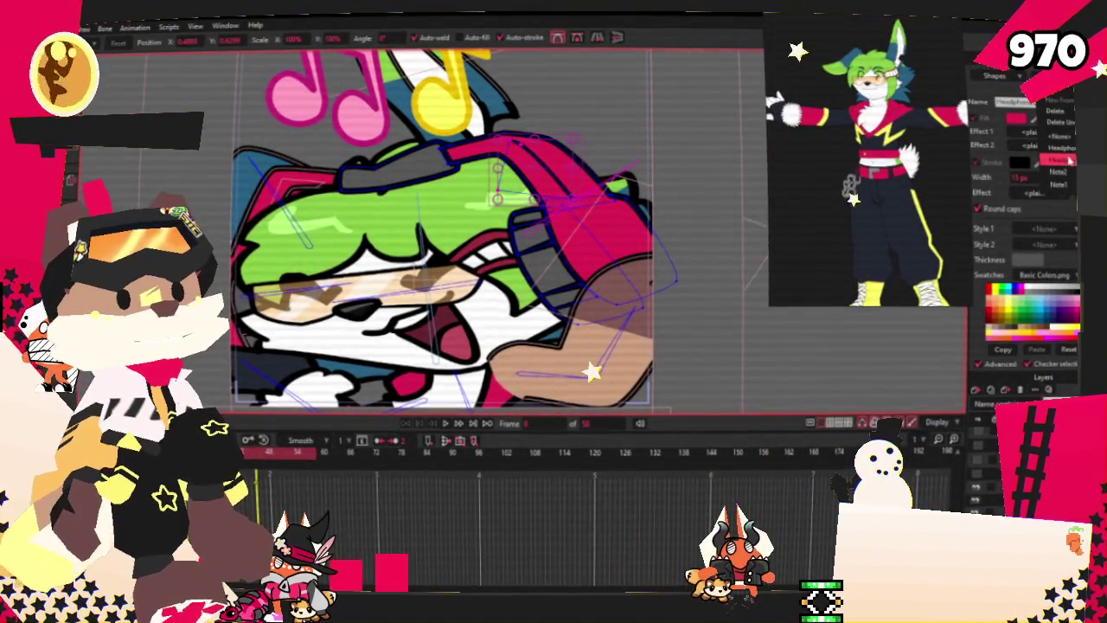
# Give a headphone piece a darker grey fill.
pyautogui.click(1043, 143)
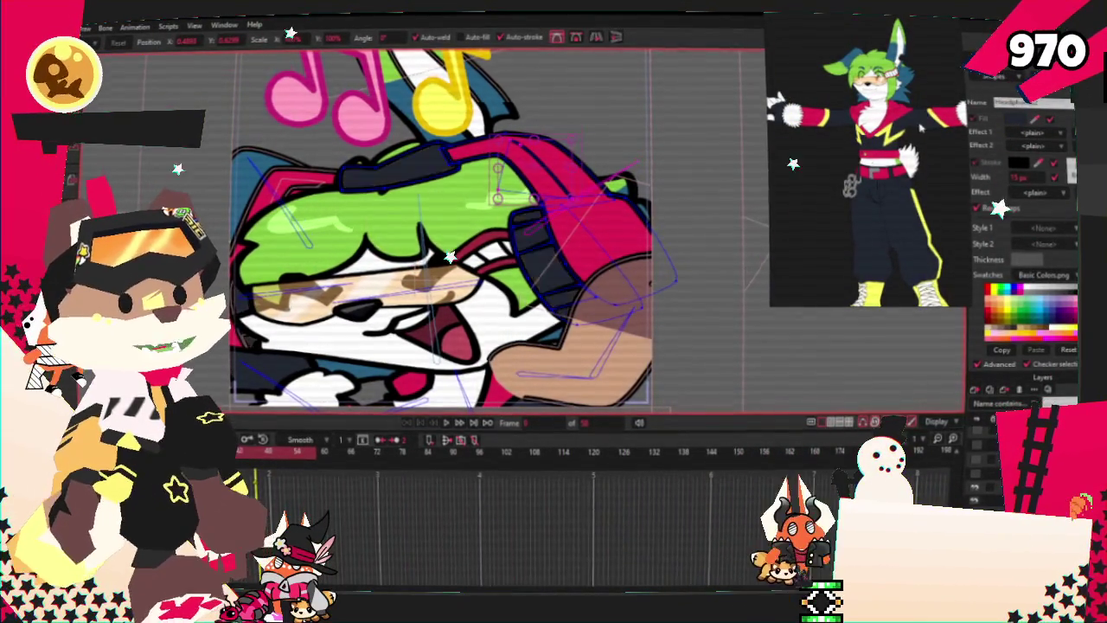
pyautogui.scroll(-1, 537, 185)
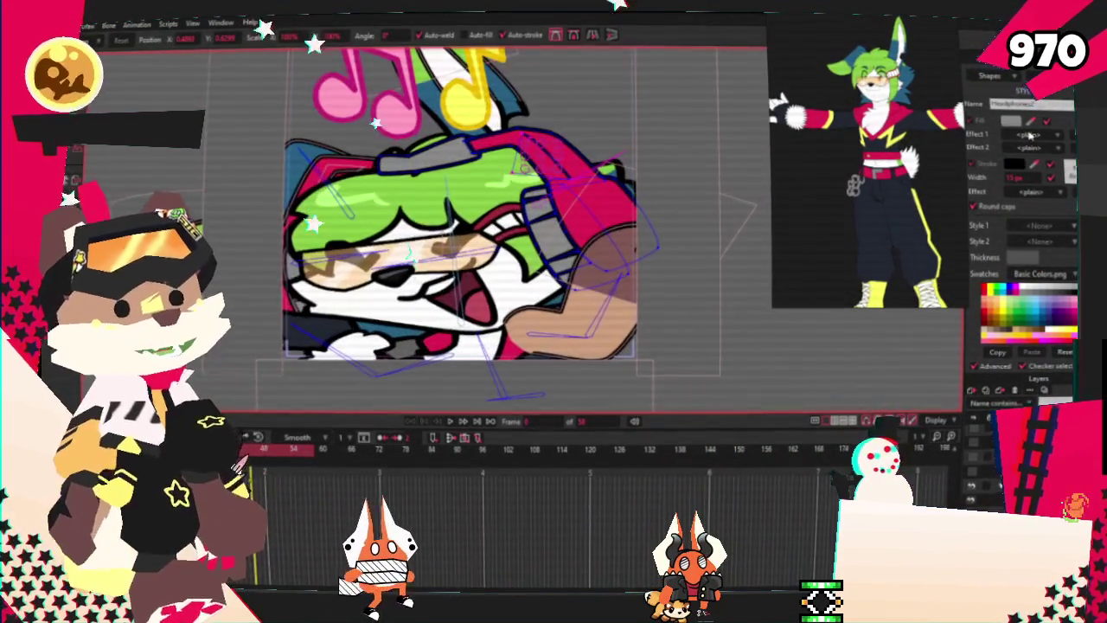
pyautogui.click(1010, 120)
pyautogui.click(606, 414)
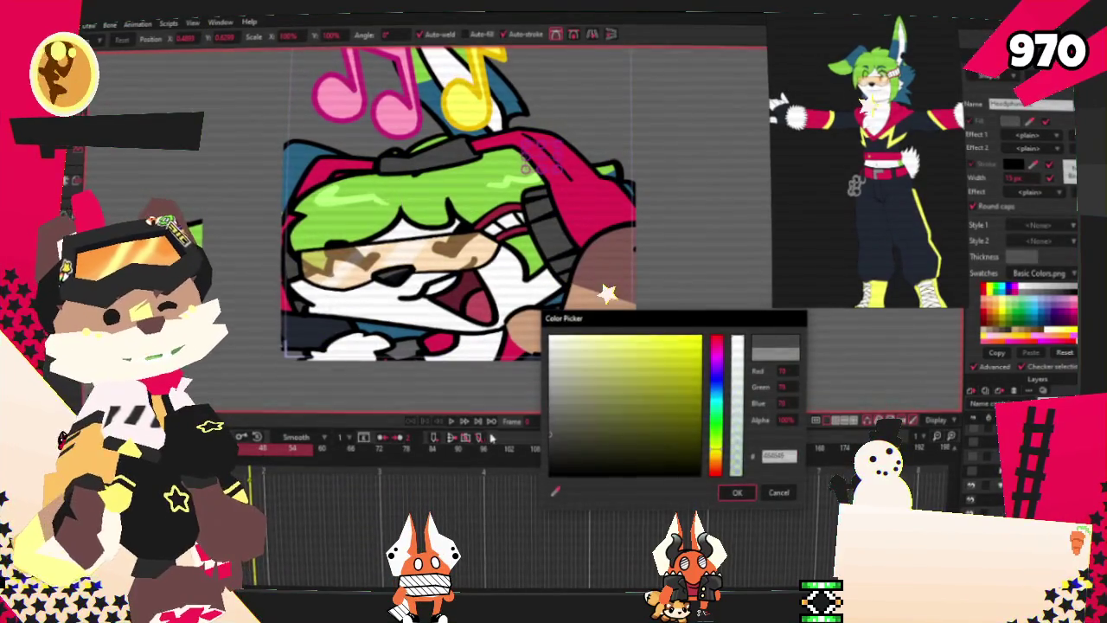
pyautogui.click(734, 491)
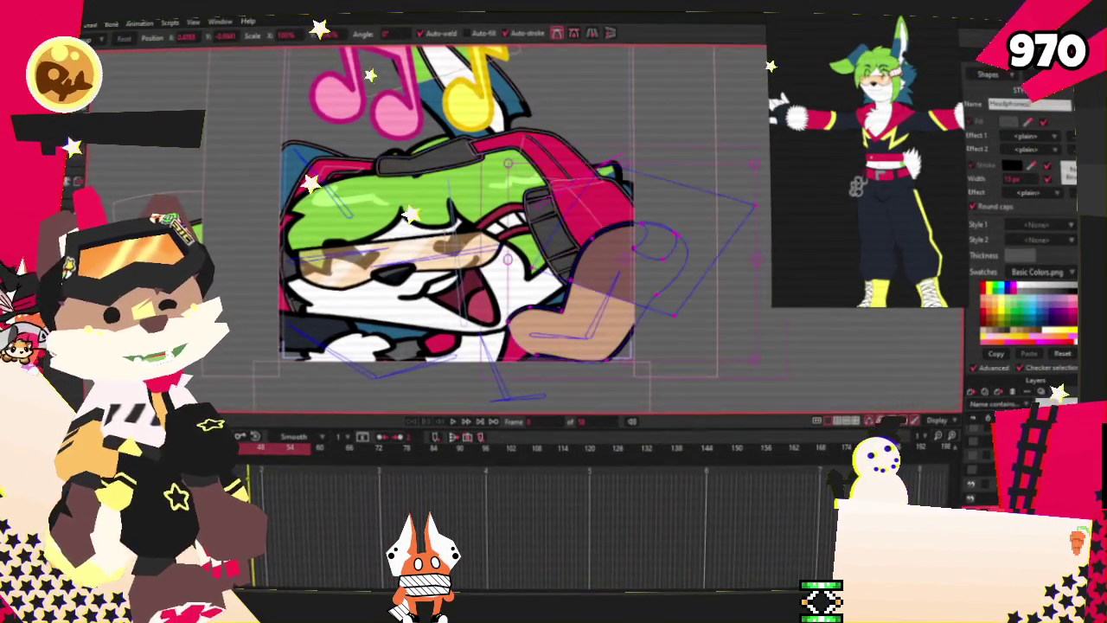
pyautogui.scroll(3, 458, 216)
# Draw a new freehand shape over the raised tan arm and fill it dark navy.
pyautogui.press('g')
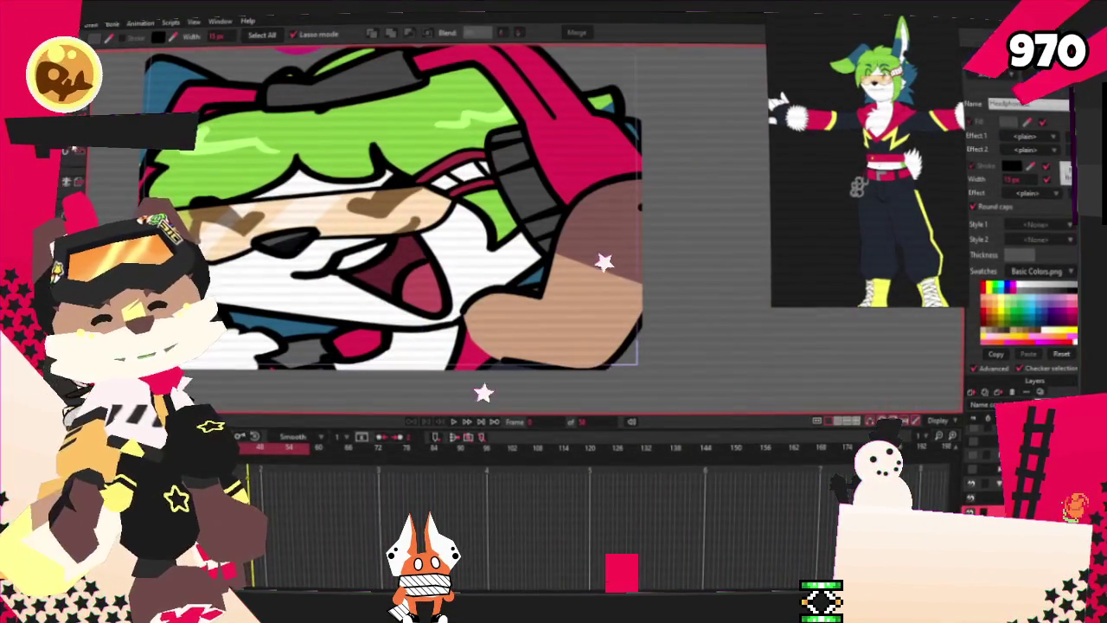
pyautogui.moveTo(595, 340); pyautogui.dragTo(485, 311)
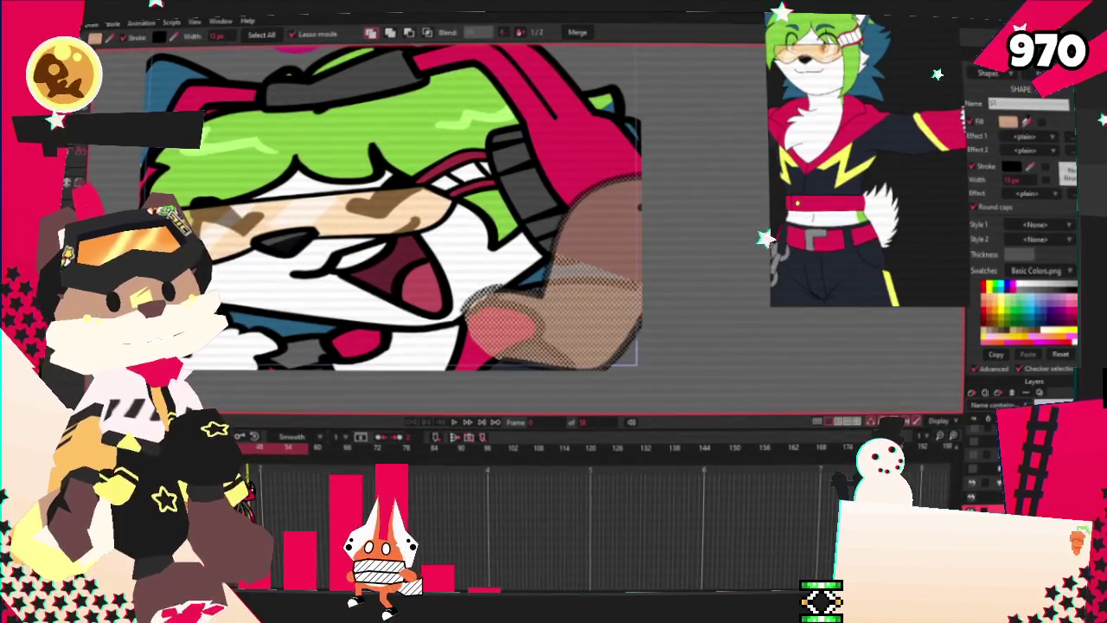
pyautogui.click(757, 375)
pyautogui.click(600, 244)
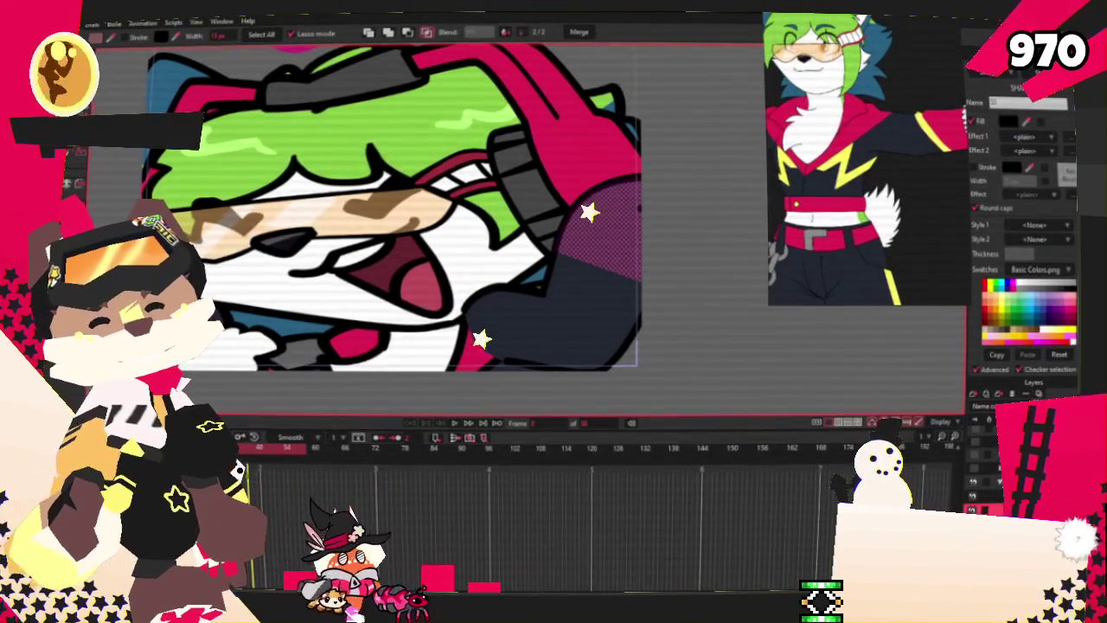
pyautogui.click(600, 333)
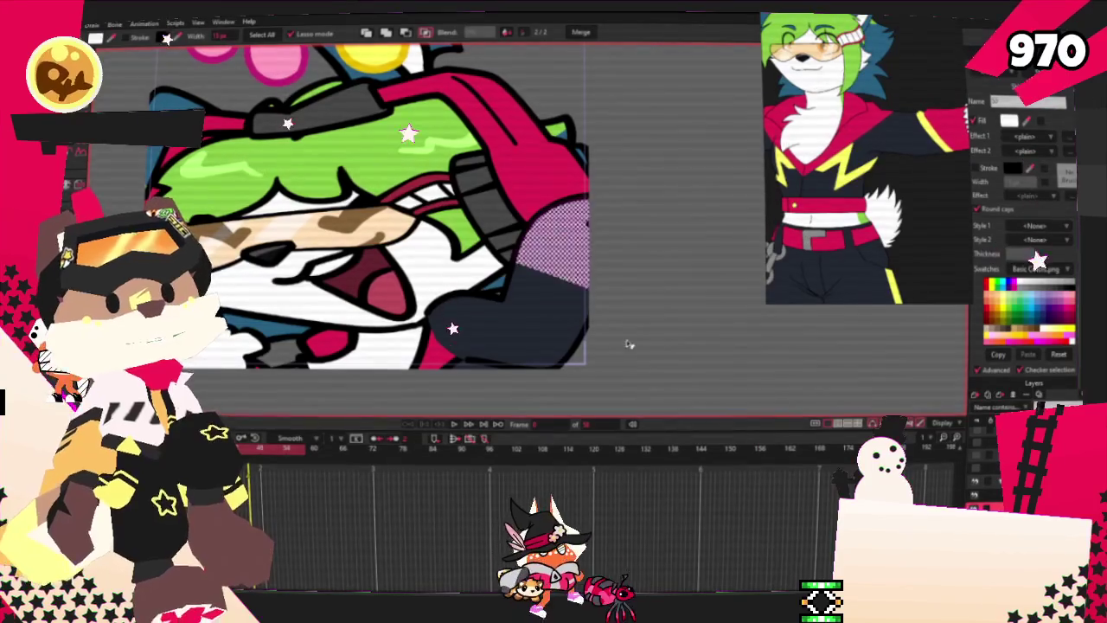
# Drag a vertex near the elbow to refine the sleeve outline.
pyautogui.press('t')
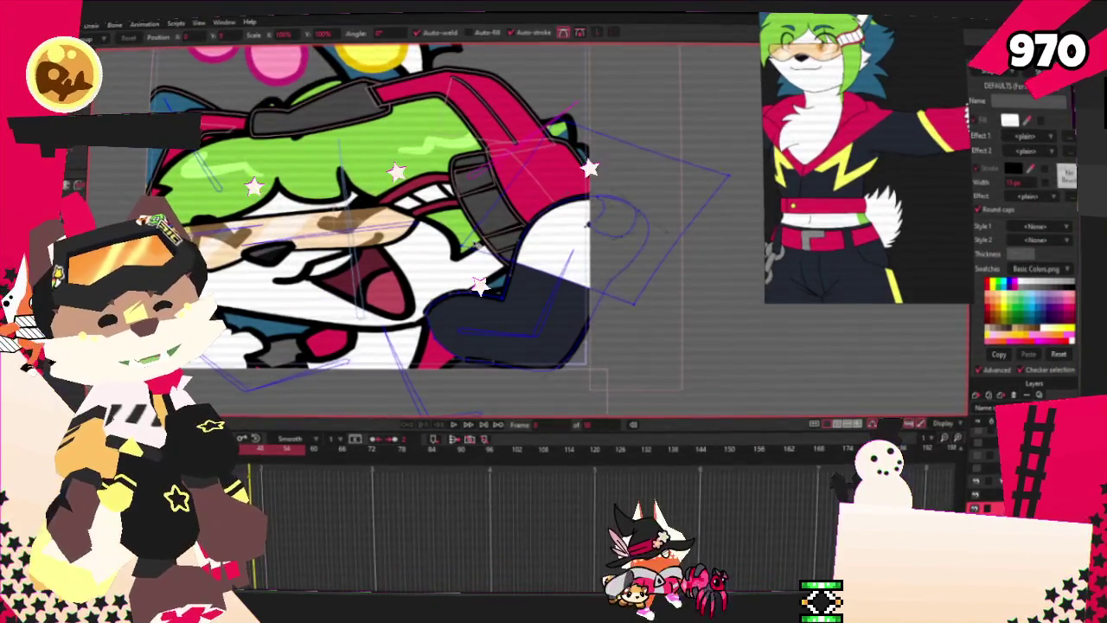
pyautogui.moveTo(640, 308); pyautogui.dragTo(662, 291)
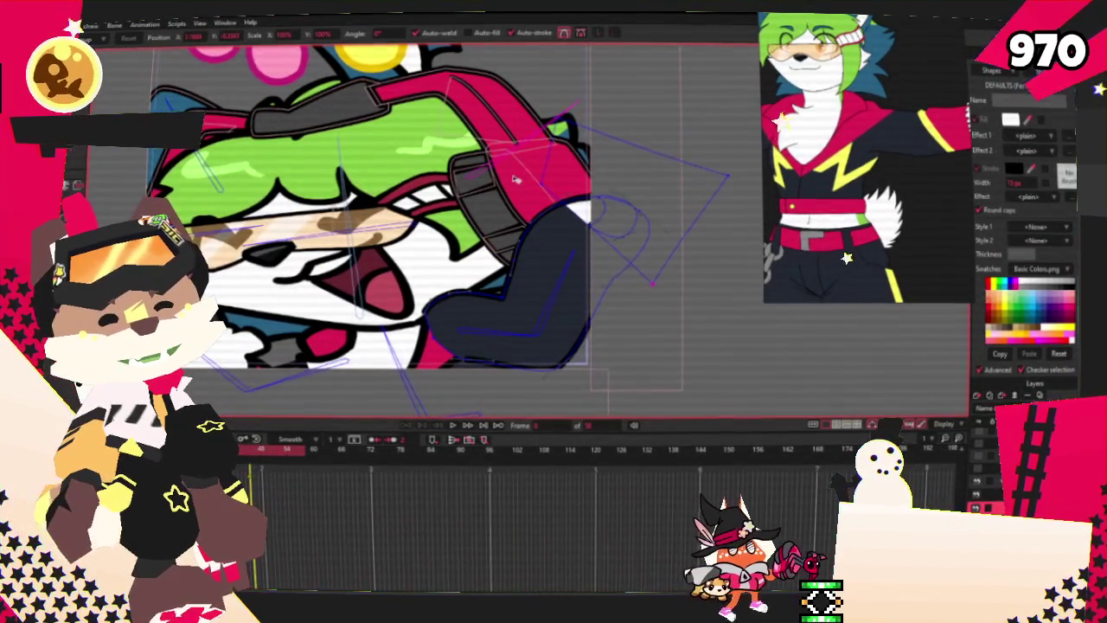
pyautogui.scroll(3, 400, 223)
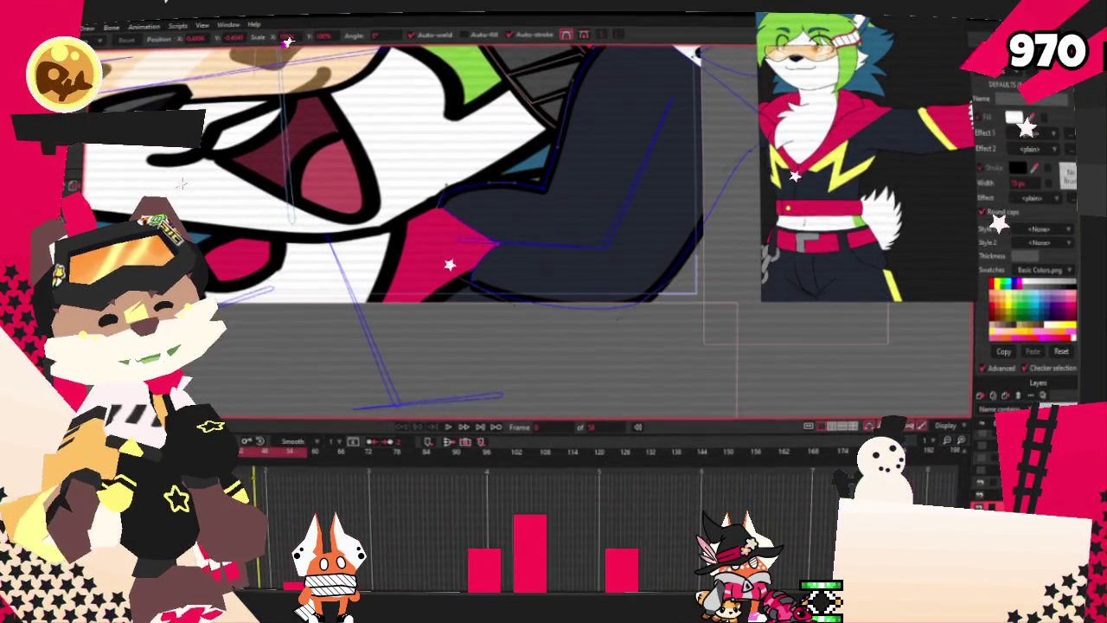
# Drag the red shape's tip vertices beside the dark sleeve to reshape its upper and lower edges.
pyautogui.scroll(2, 489, 255)
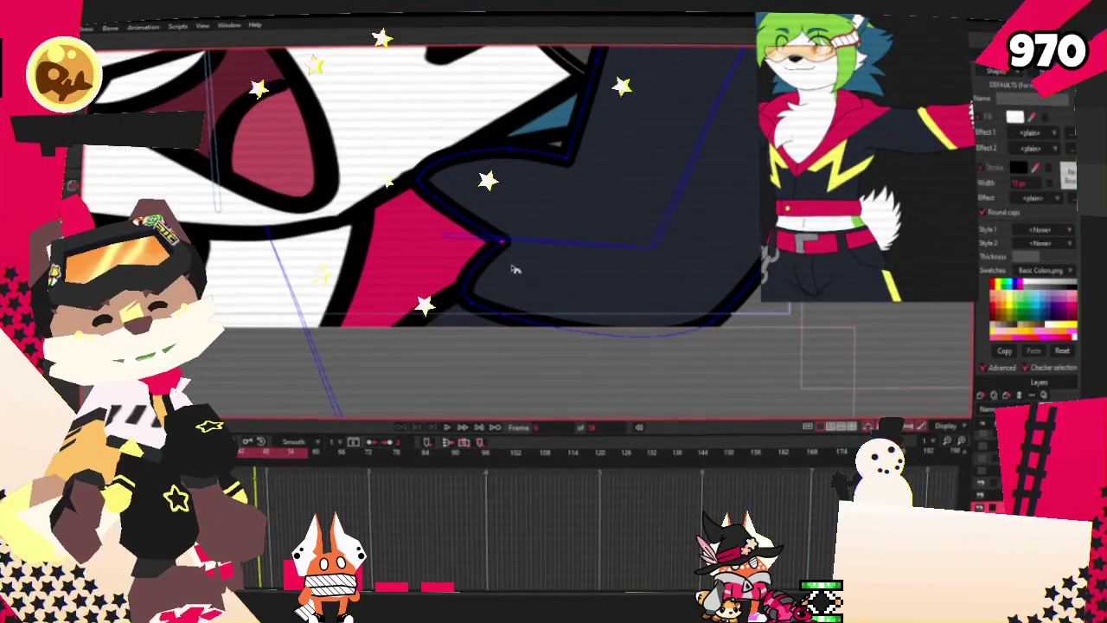
pyautogui.scroll(-2, 514, 269)
pyautogui.scroll(2, 435, 250)
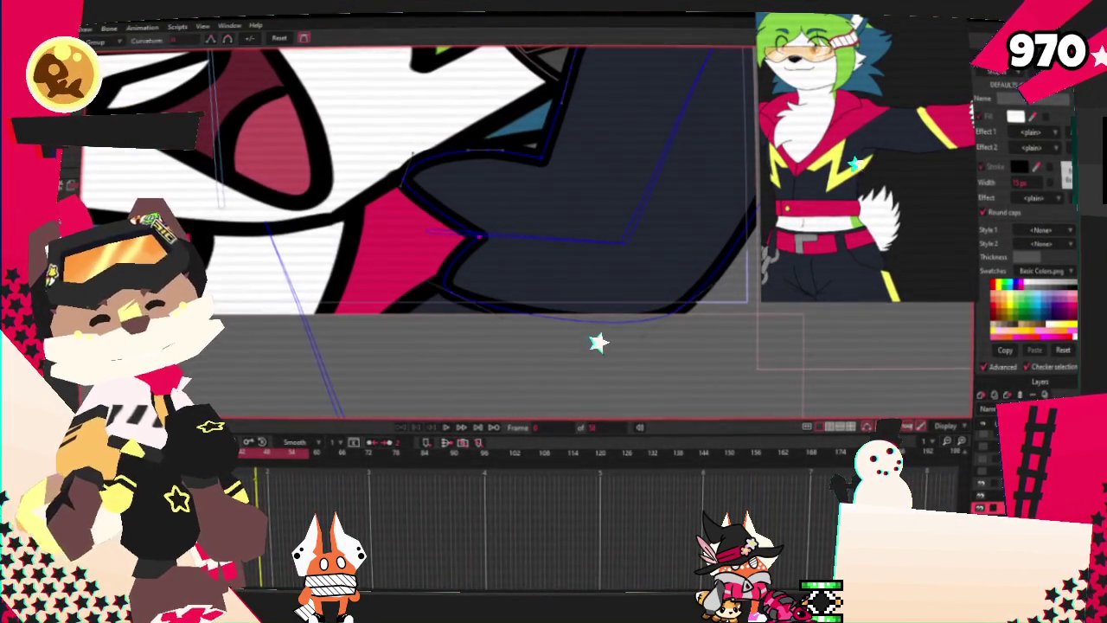
pyautogui.scroll(2, 421, 326)
pyautogui.press('t')
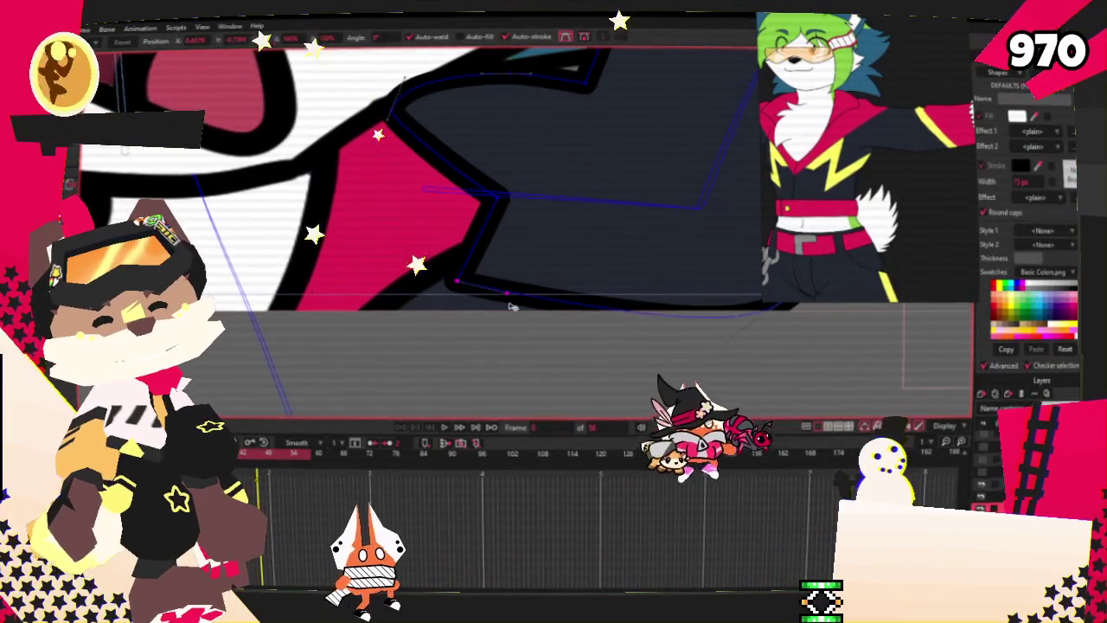
pyautogui.moveTo(478, 295)
pyautogui.mouseDown()
pyautogui.moveTo(486, 258)
pyautogui.moveTo(453, 279)
pyautogui.mouseUp()
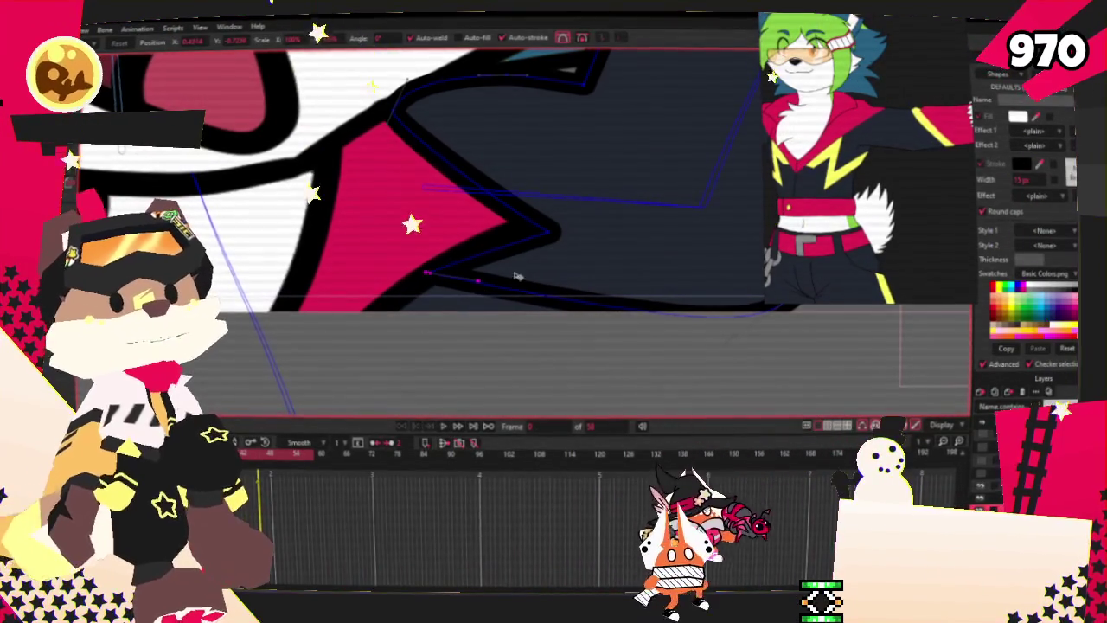
pyautogui.moveTo(494, 289); pyautogui.dragTo(540, 226)
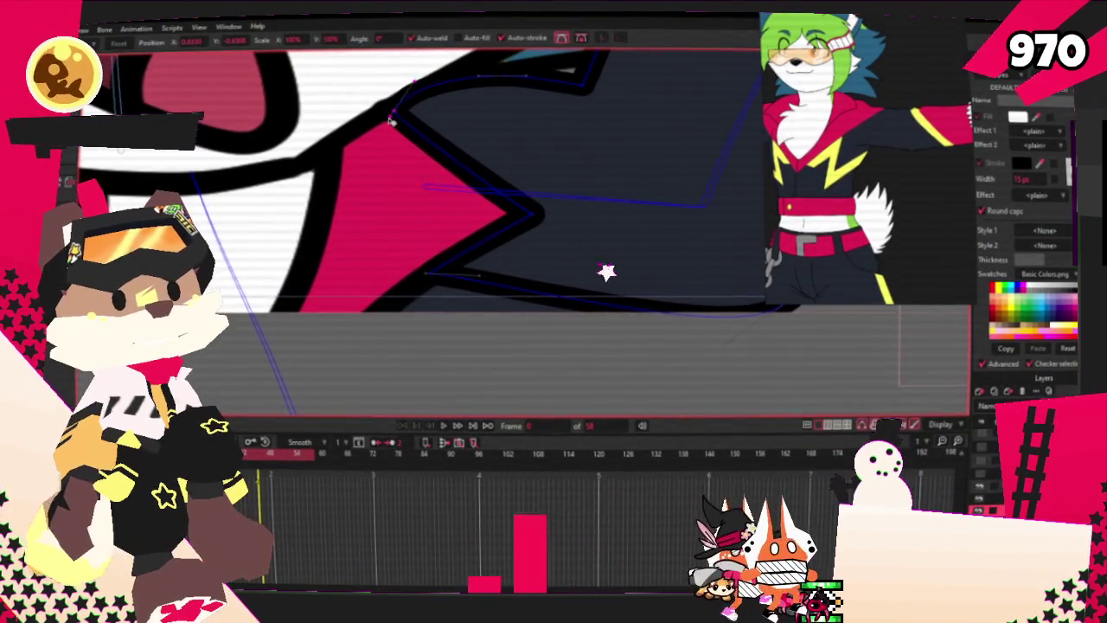
pyautogui.moveTo(412, 101); pyautogui.dragTo(458, 135)
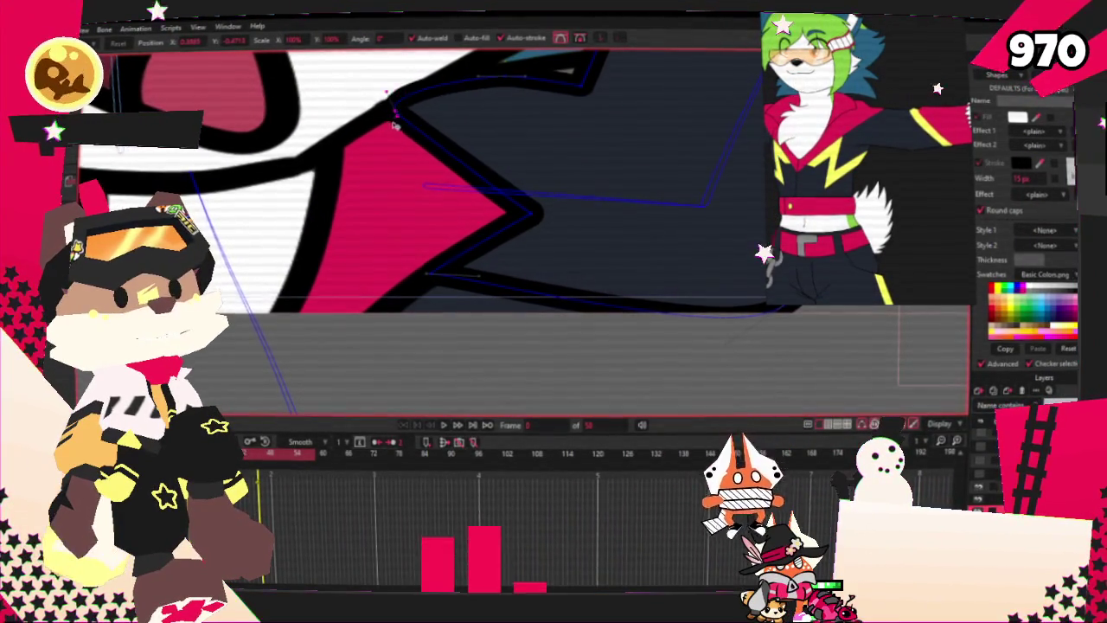
# Draw a new white rectangle over the dark navy sleeve.
pyautogui.scroll(-3, 465, 123)
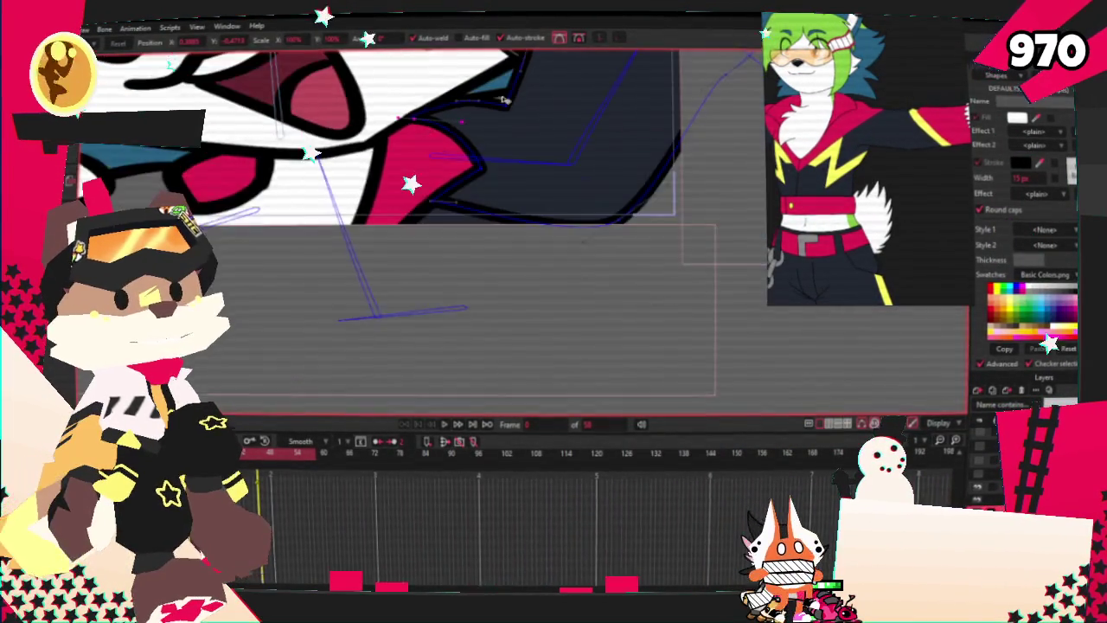
pyautogui.scroll(3, 421, 99)
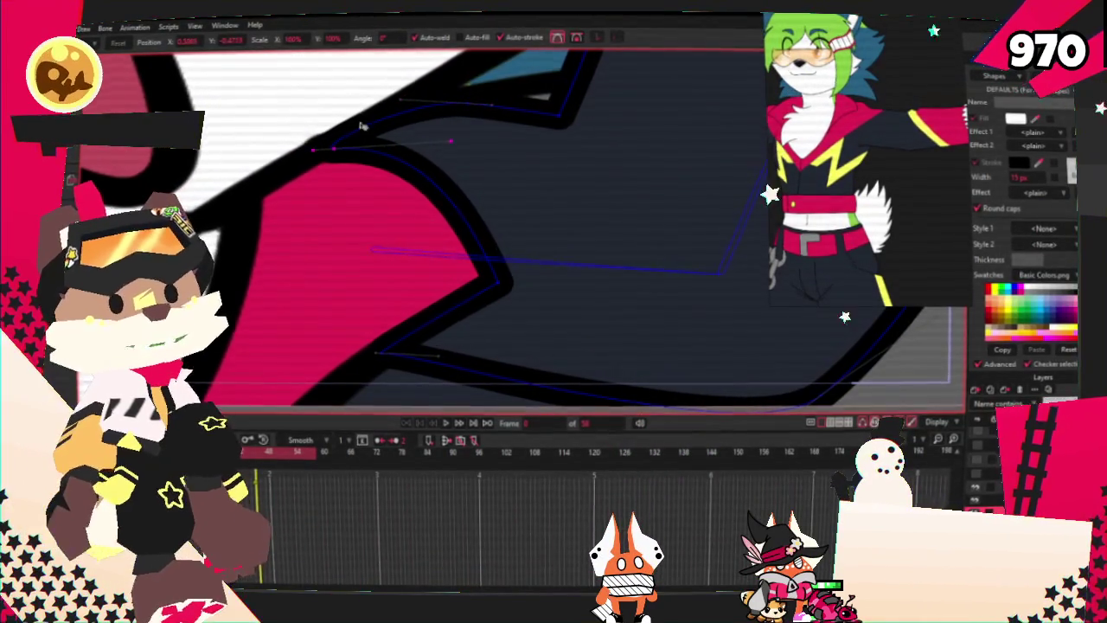
pyautogui.scroll(-3, 438, 142)
pyautogui.scroll(-3, 552, 188)
pyautogui.scroll(3, 552, 189)
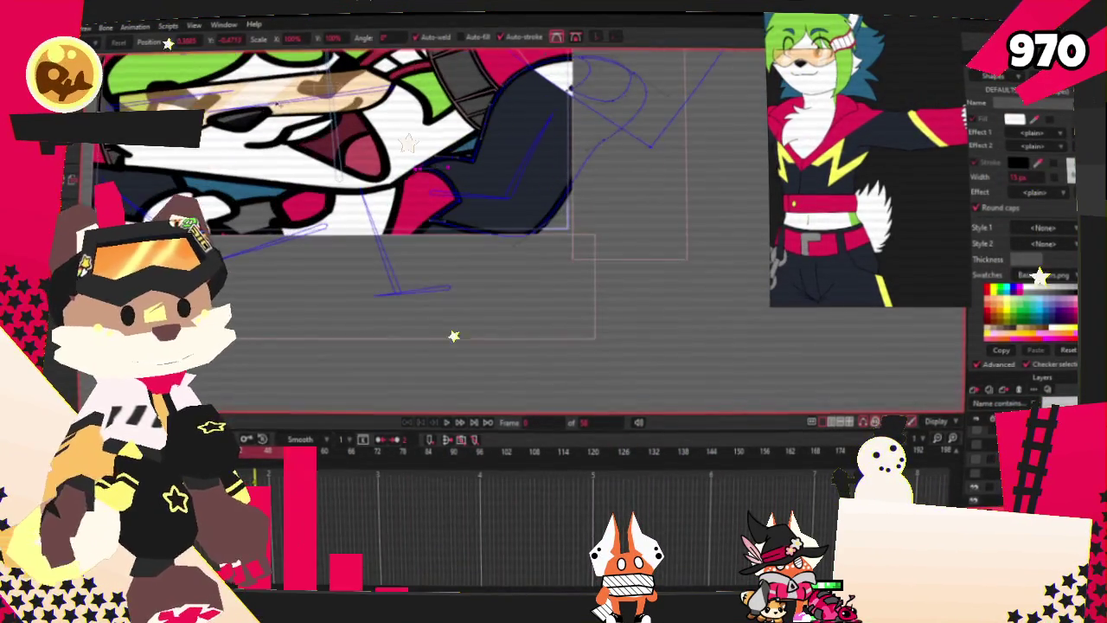
pyautogui.scroll(2, 465, 139)
pyautogui.moveTo(463, 139); pyautogui.dragTo(571, 304)
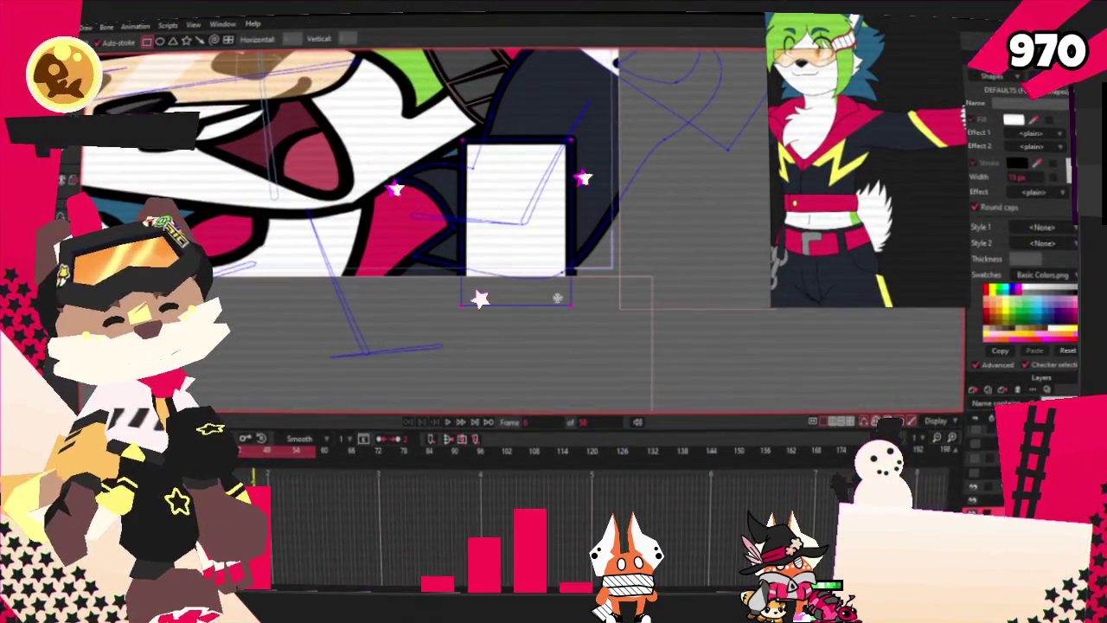
# Fill the new rectangle red and give it a yellow outline.
pyautogui.click(556, 204)
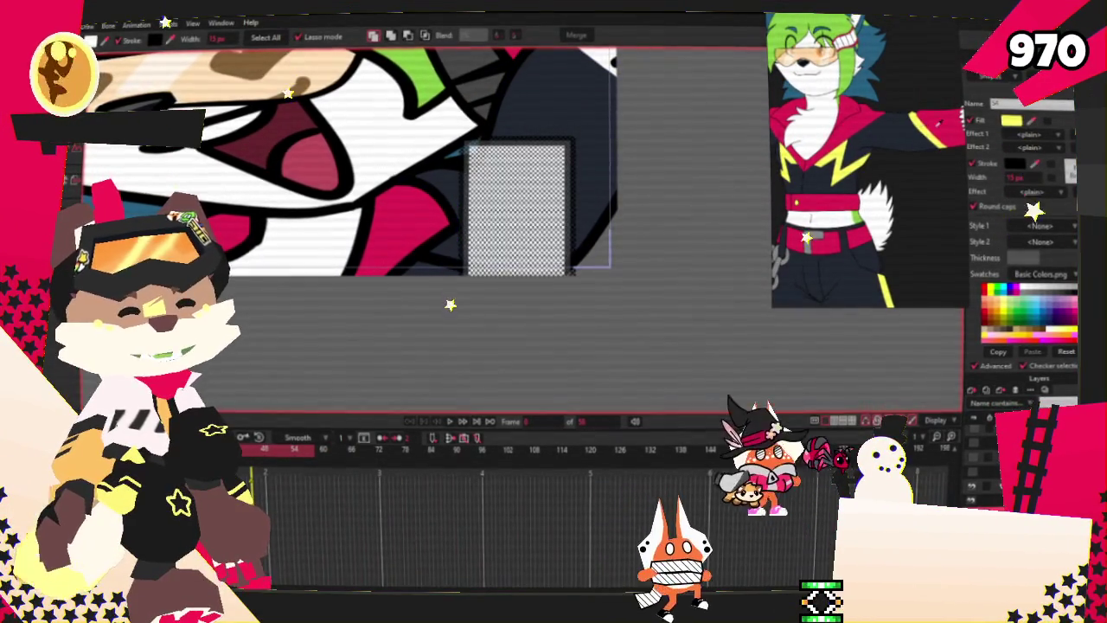
pyautogui.click(517, 225)
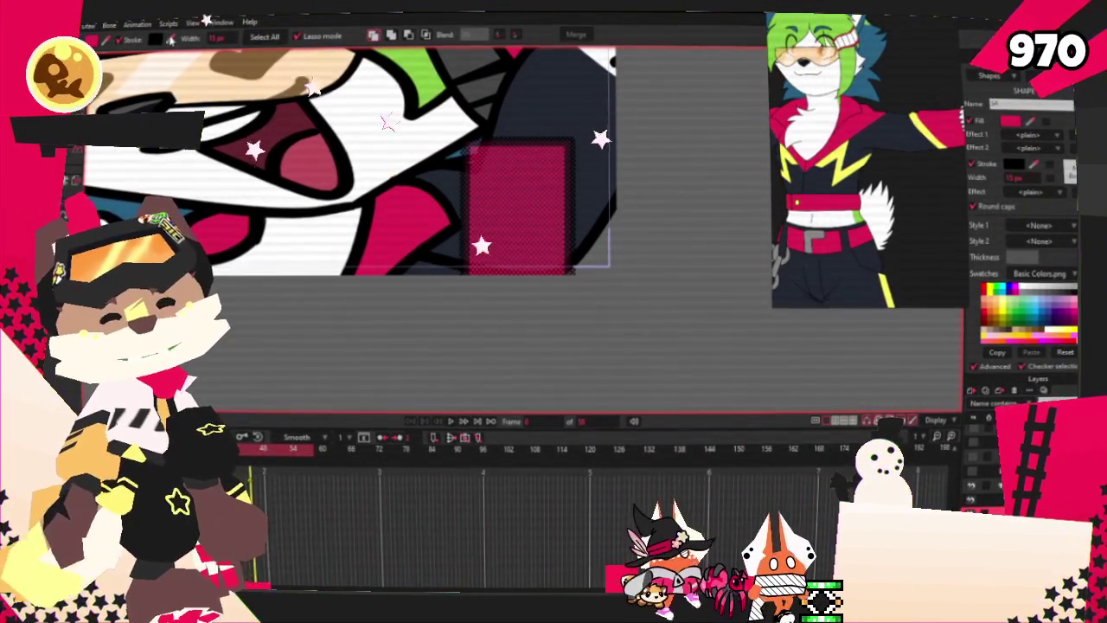
pyautogui.click(1000, 299)
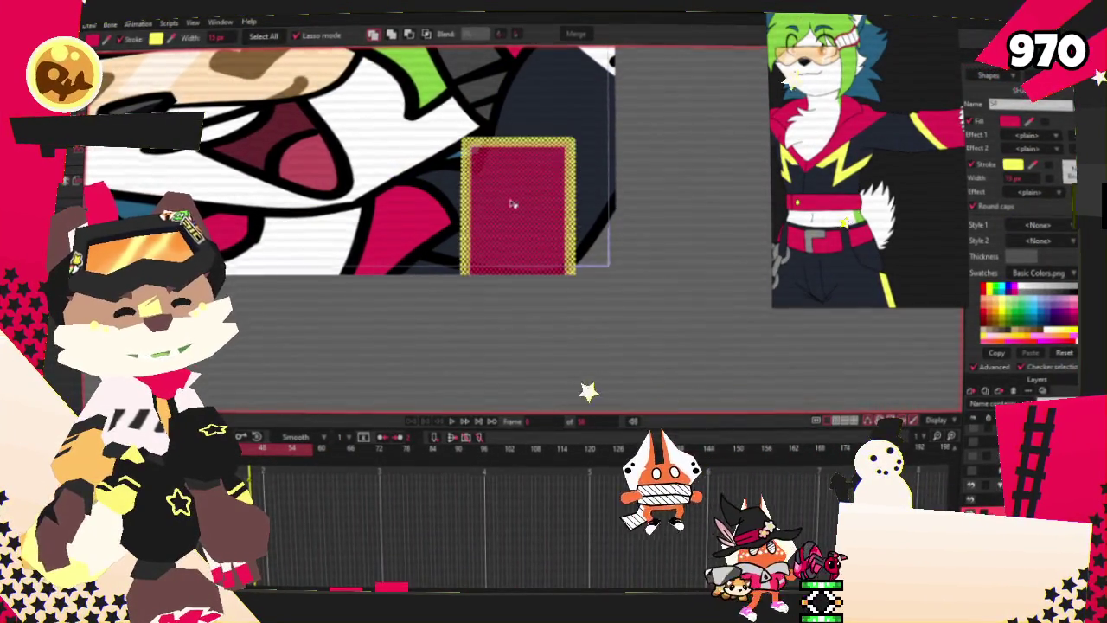
pyautogui.scroll(1, 519, 216)
pyautogui.scroll(-1, 519, 216)
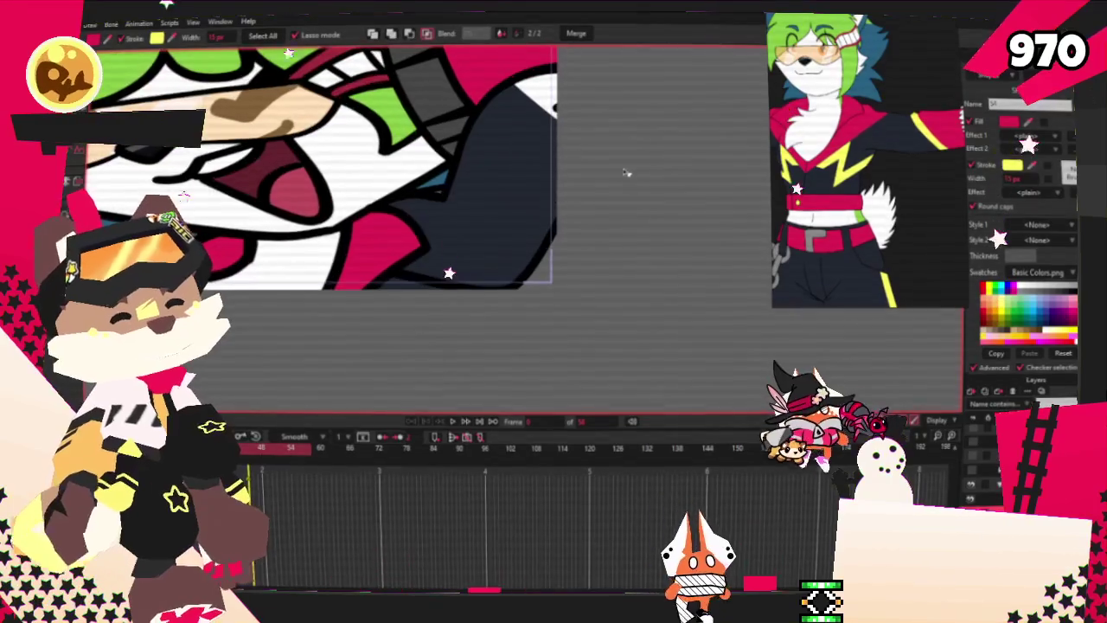
pyautogui.click(628, 173)
# Pan the view to another part of the artwork and reselect the rectangle shape.
pyautogui.click(116, 42)
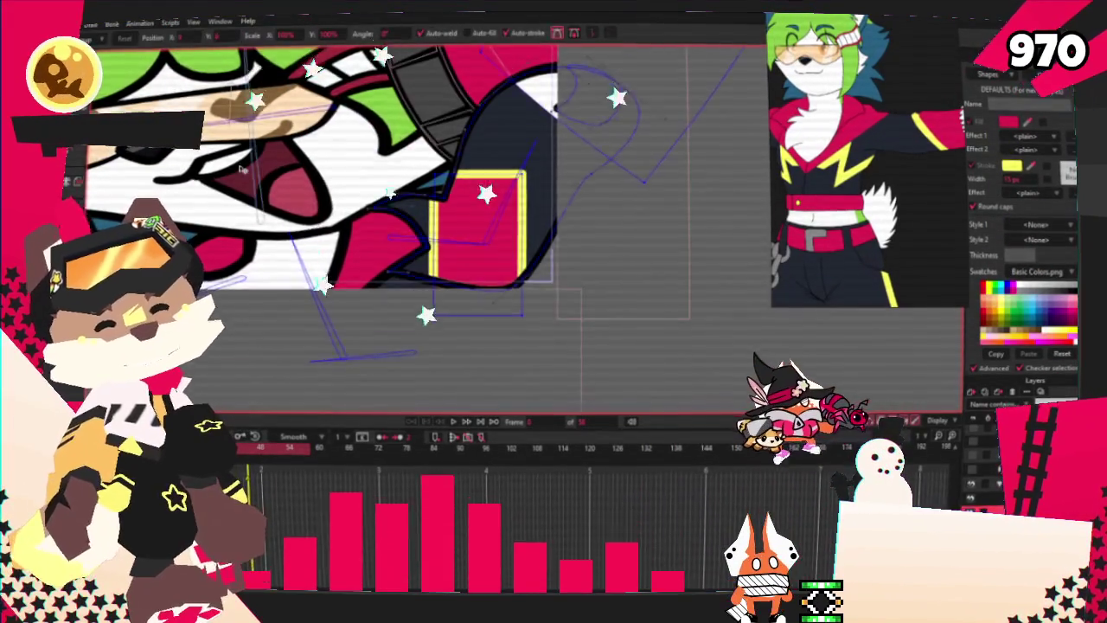
pyautogui.scroll(2, 245, 310)
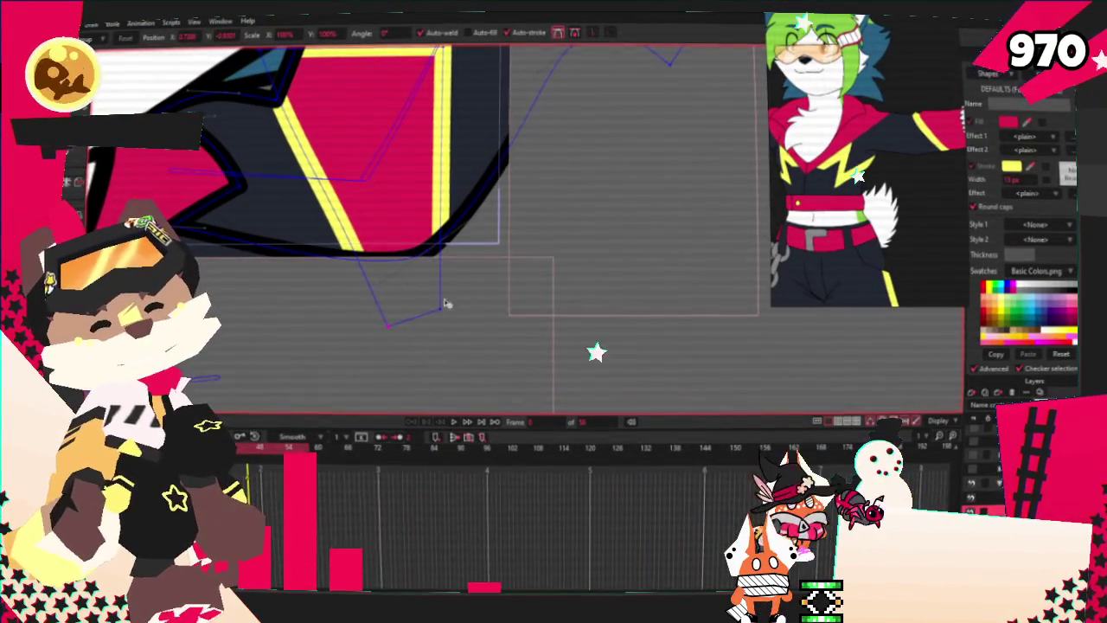
pyautogui.scroll(-2, 537, 145)
pyautogui.moveTo(537, 146); pyautogui.dragTo(348, 112)
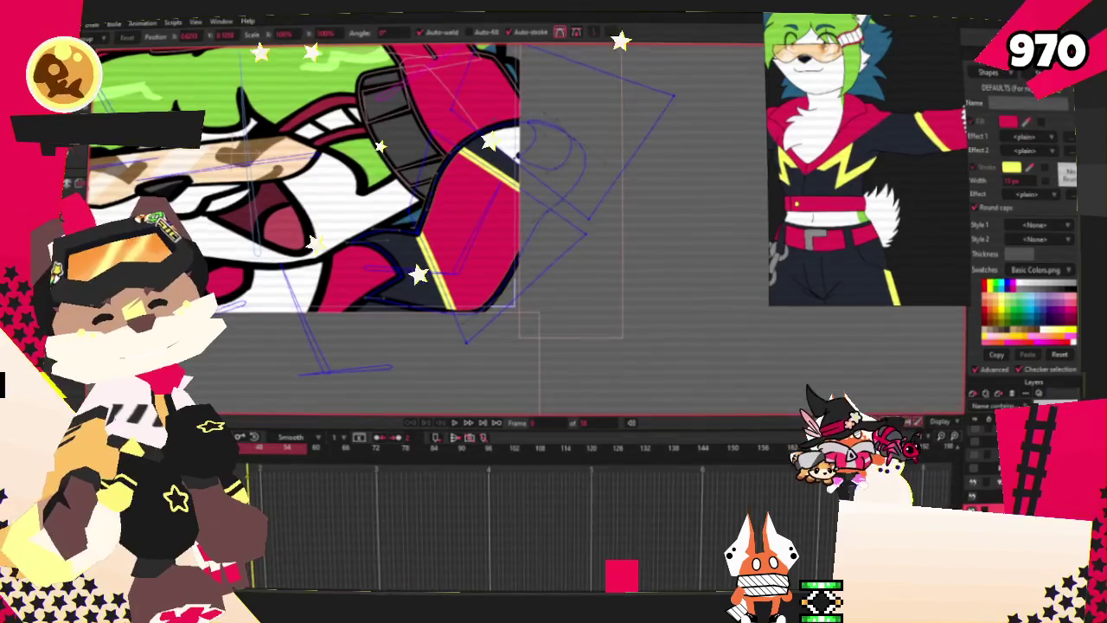
pyautogui.scroll(1, 502, 182)
pyautogui.scroll(1, 479, 192)
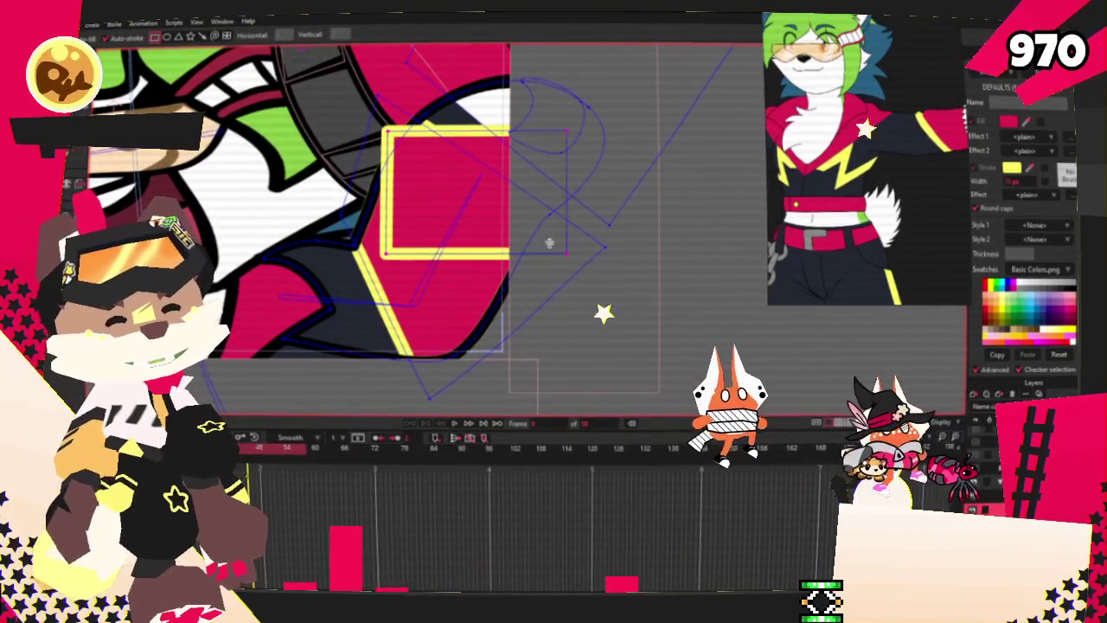
pyautogui.press('q')
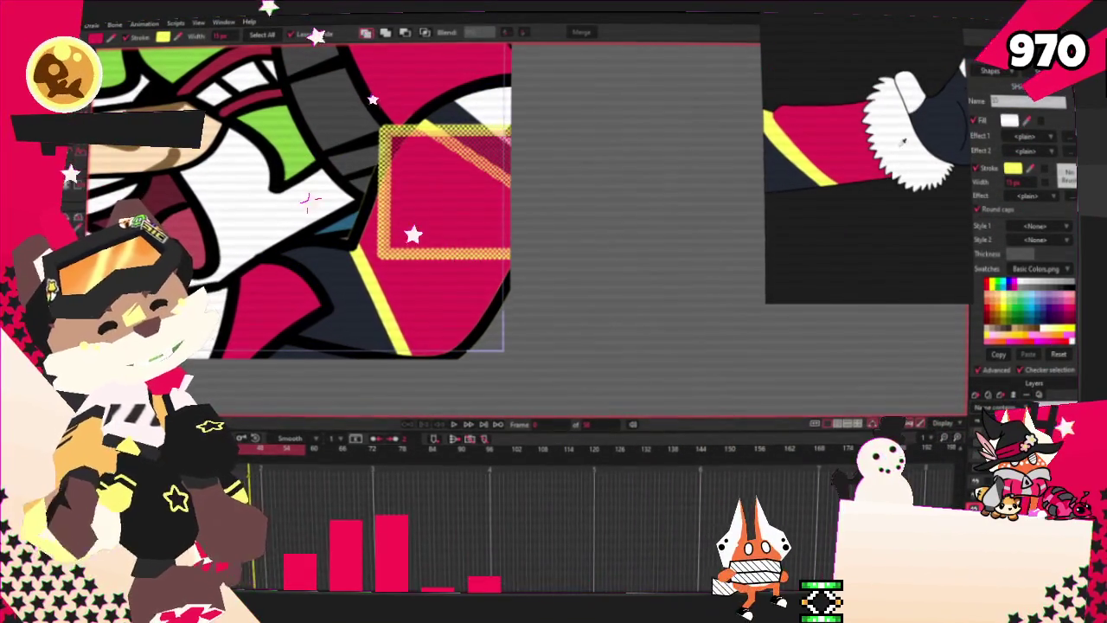
# Fill the rectangle white and pull its outline into two fur spikes and a rounded bump.
pyautogui.click(1046, 318)
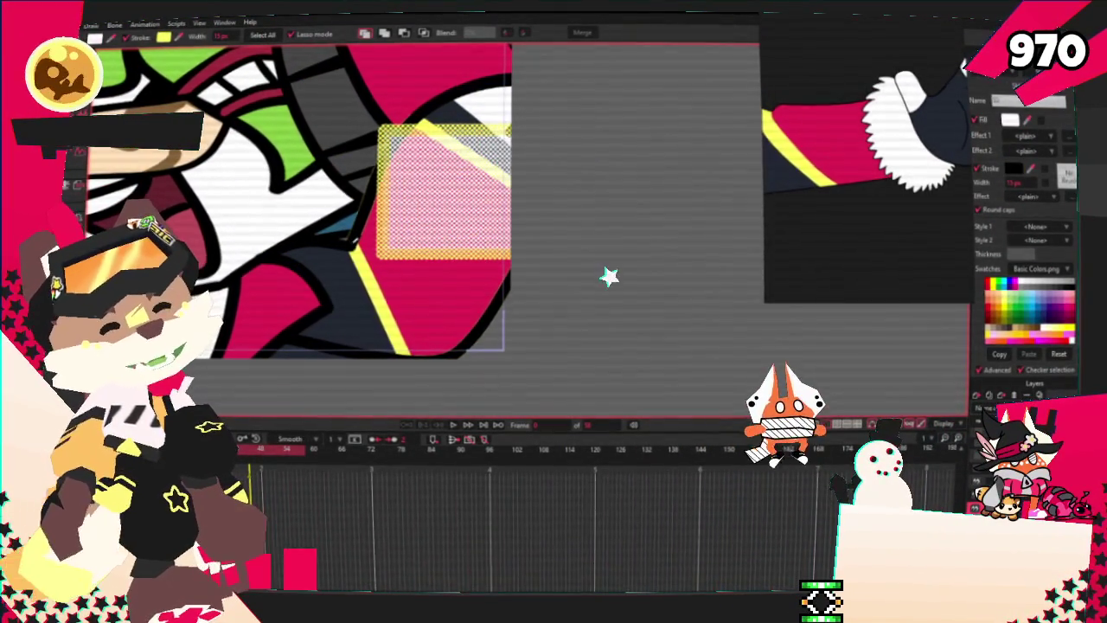
pyautogui.click(605, 233)
pyautogui.press('t')
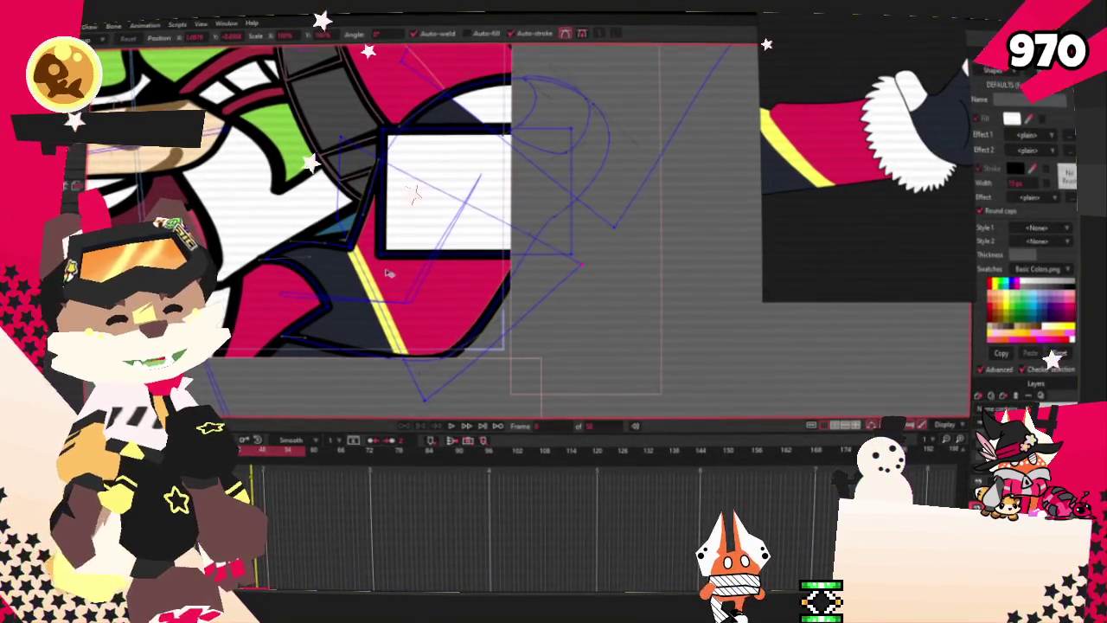
pyautogui.scroll(2, 397, 133)
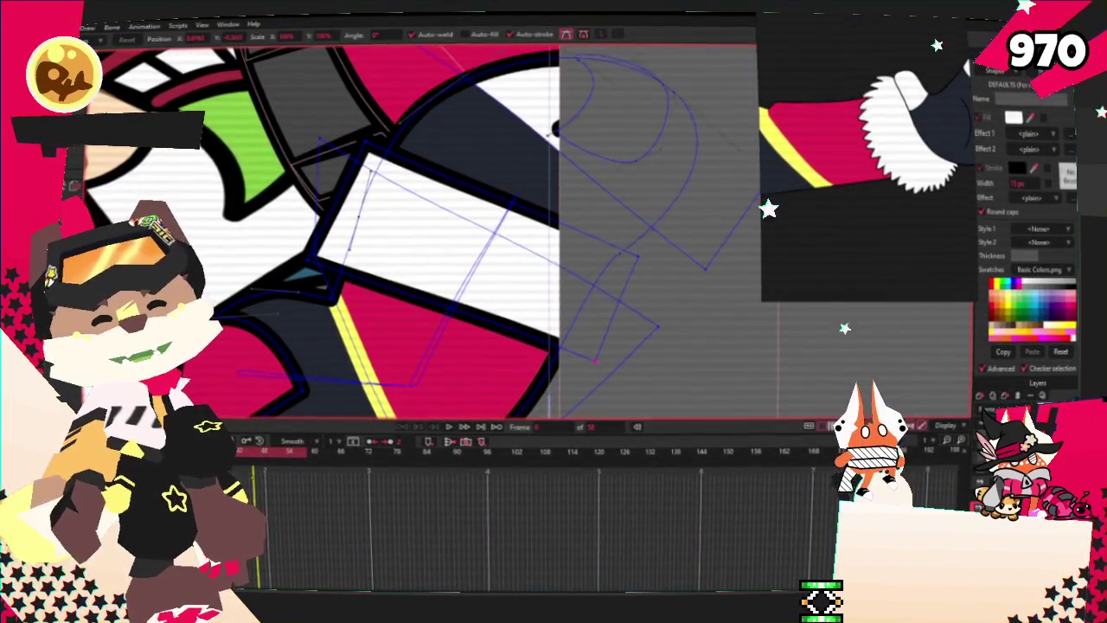
pyautogui.scroll(2, 441, 190)
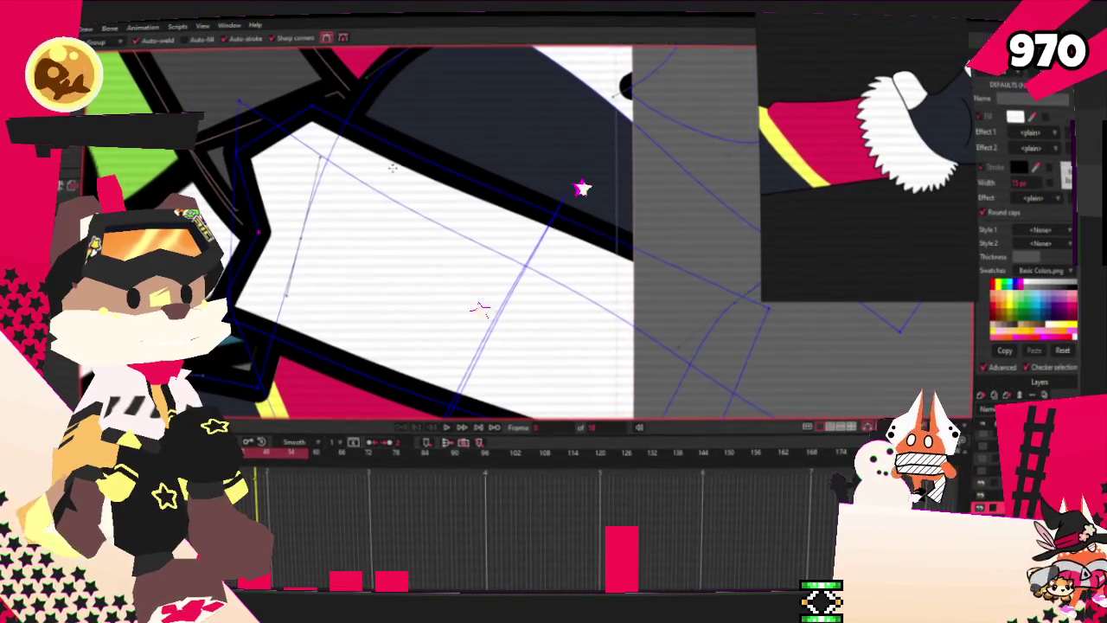
pyautogui.moveTo(415, 177); pyautogui.dragTo(413, 82)
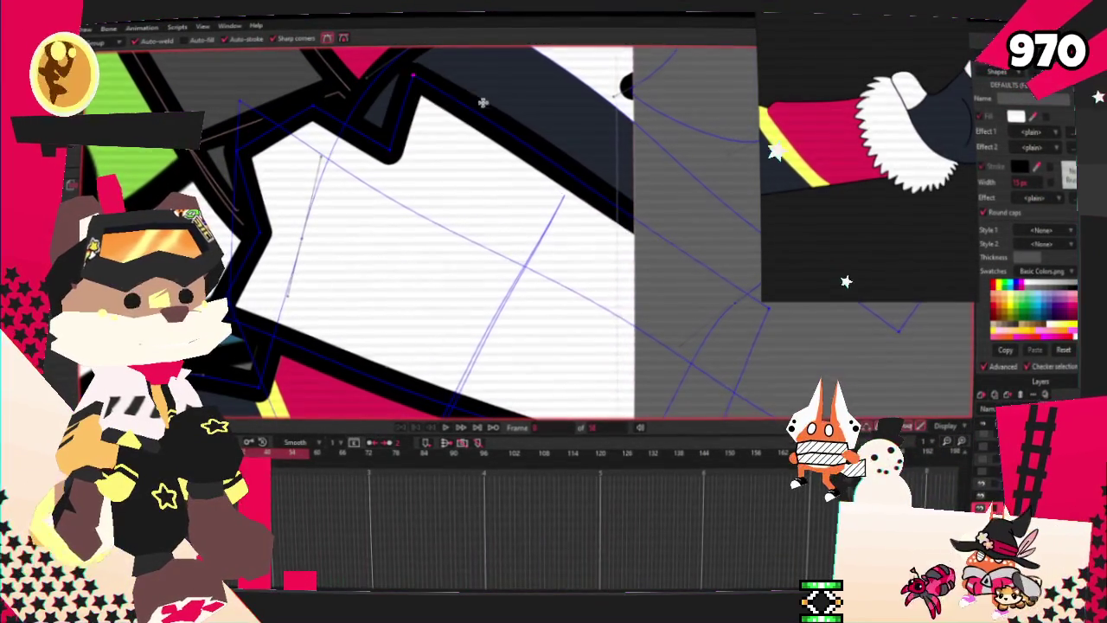
pyautogui.scroll(-2, 521, 219)
pyautogui.scroll(1, 522, 260)
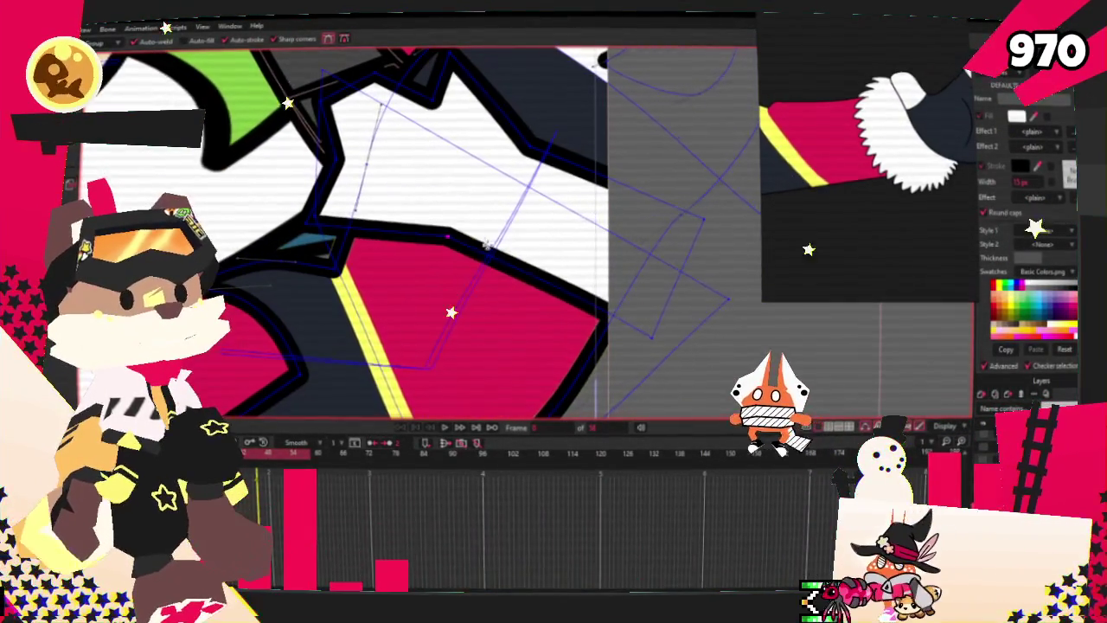
pyautogui.moveTo(529, 329)
pyautogui.mouseDown()
pyautogui.moveTo(538, 286)
pyautogui.moveTo(458, 294)
pyautogui.mouseUp()
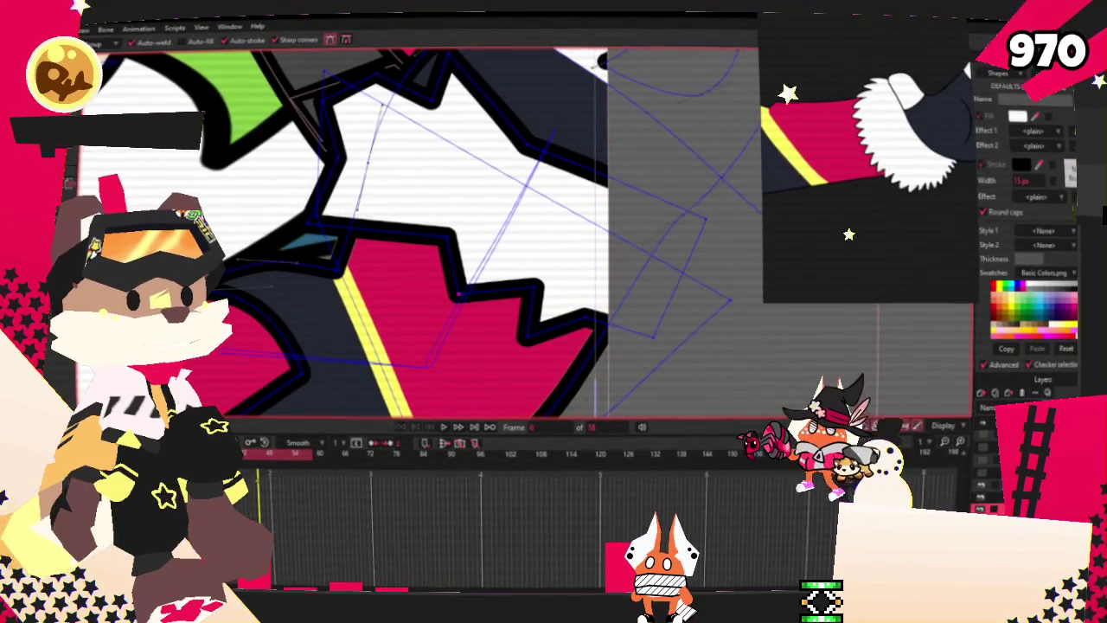
pyautogui.moveTo(341, 163); pyautogui.dragTo(301, 183)
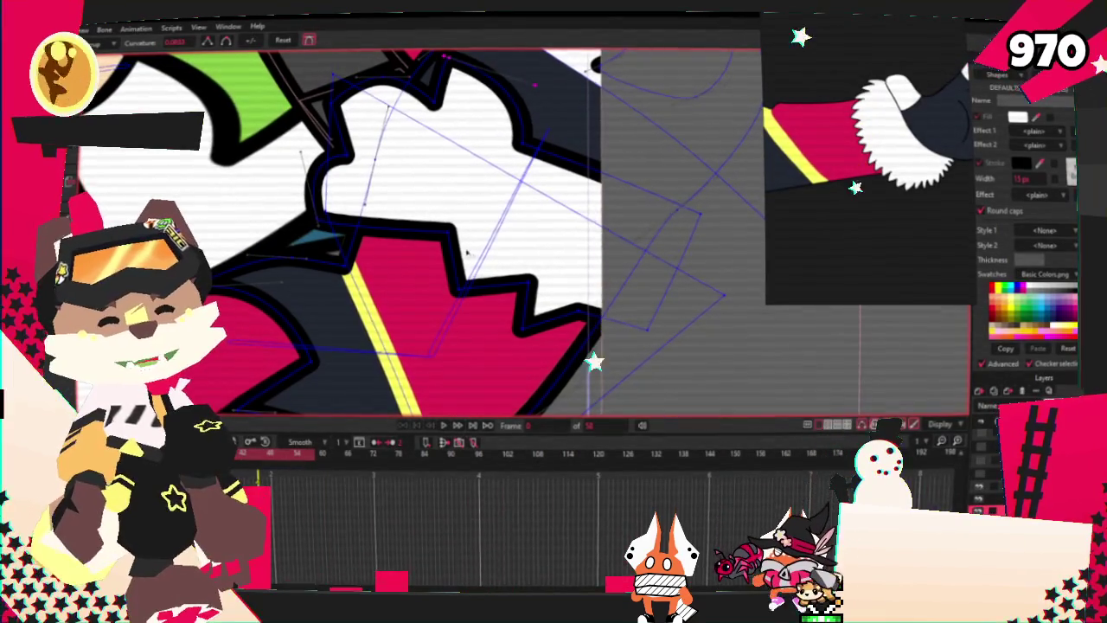
# Smooth the cuff's sharp notch into a curve, pull out a new zigzag, and round the nearby curve.
pyautogui.click(458, 291)
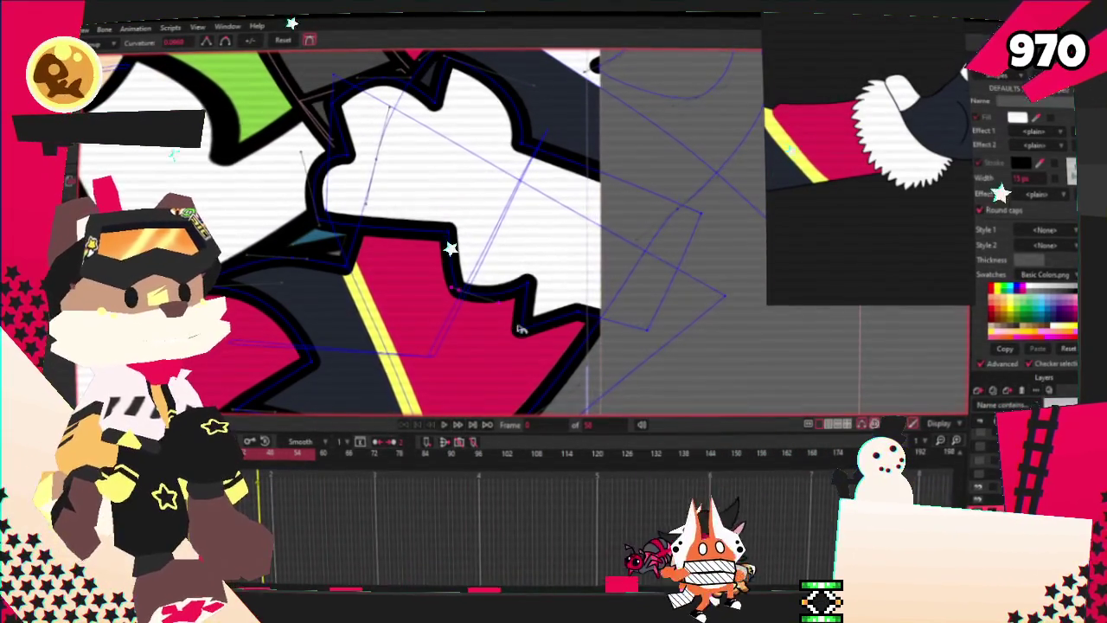
pyautogui.moveTo(650, 334); pyautogui.dragTo(683, 262)
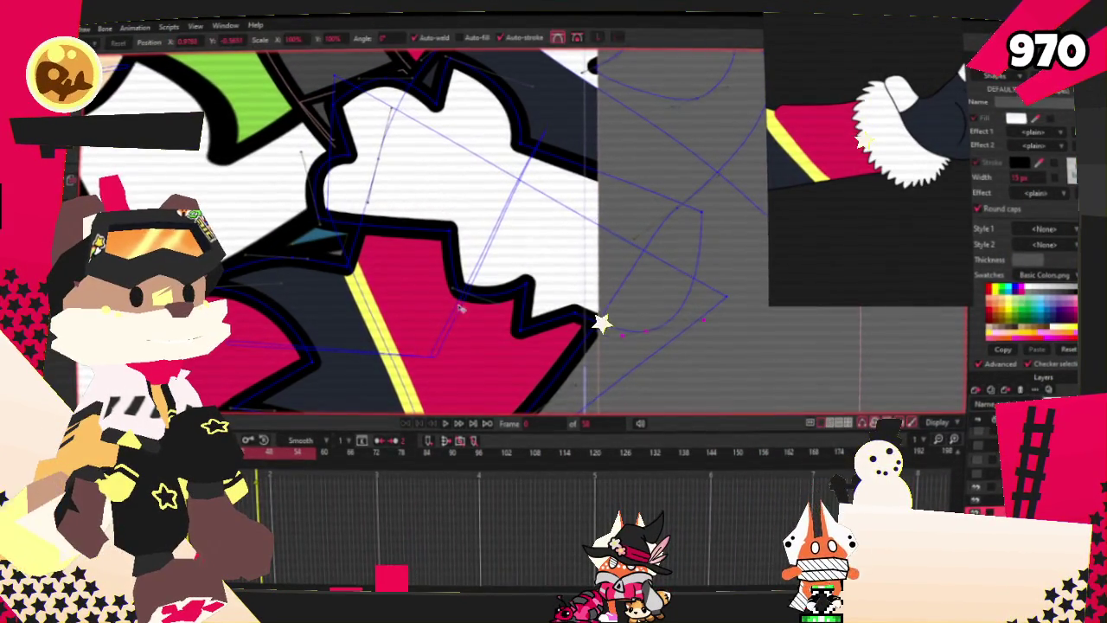
pyautogui.click(671, 301)
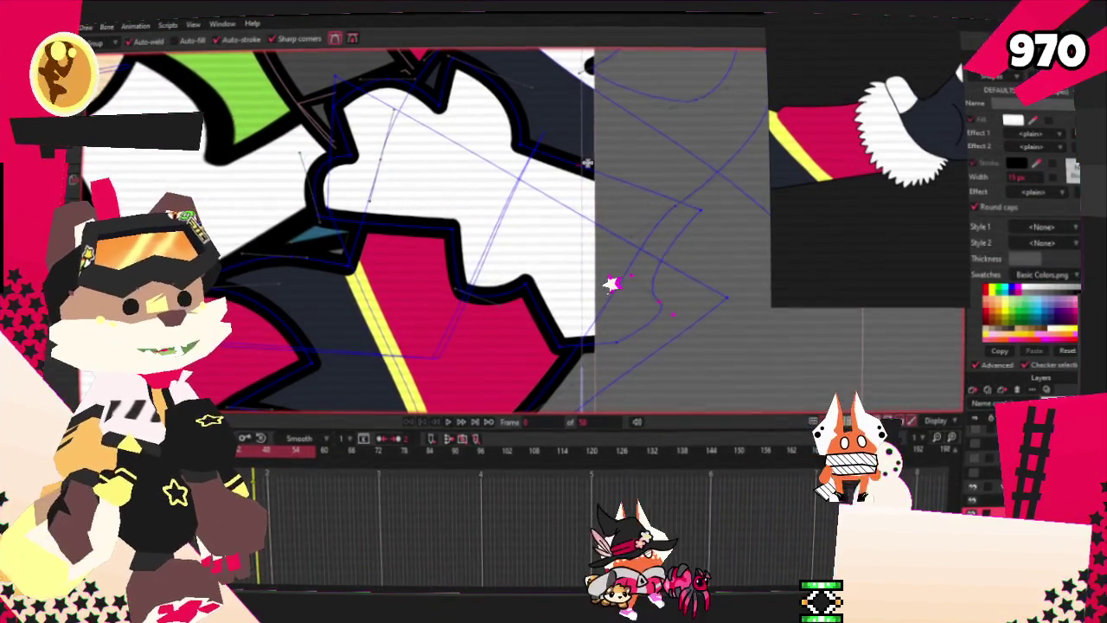
pyautogui.click(629, 196)
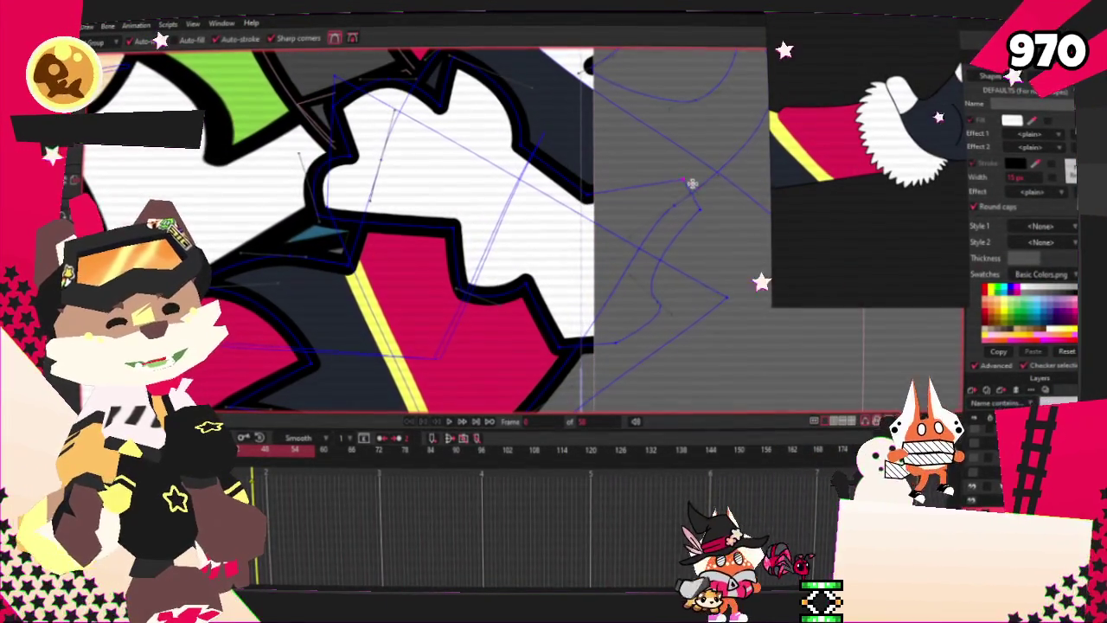
pyautogui.scroll(2, 692, 208)
pyautogui.moveTo(696, 205); pyautogui.dragTo(597, 234)
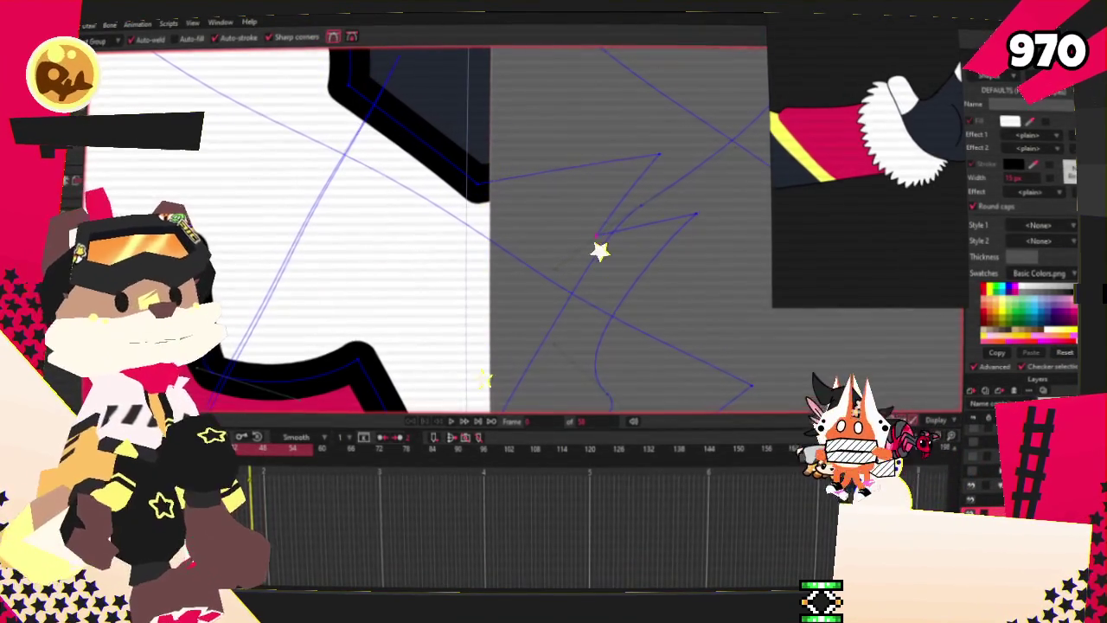
pyautogui.scroll(-2, 519, 225)
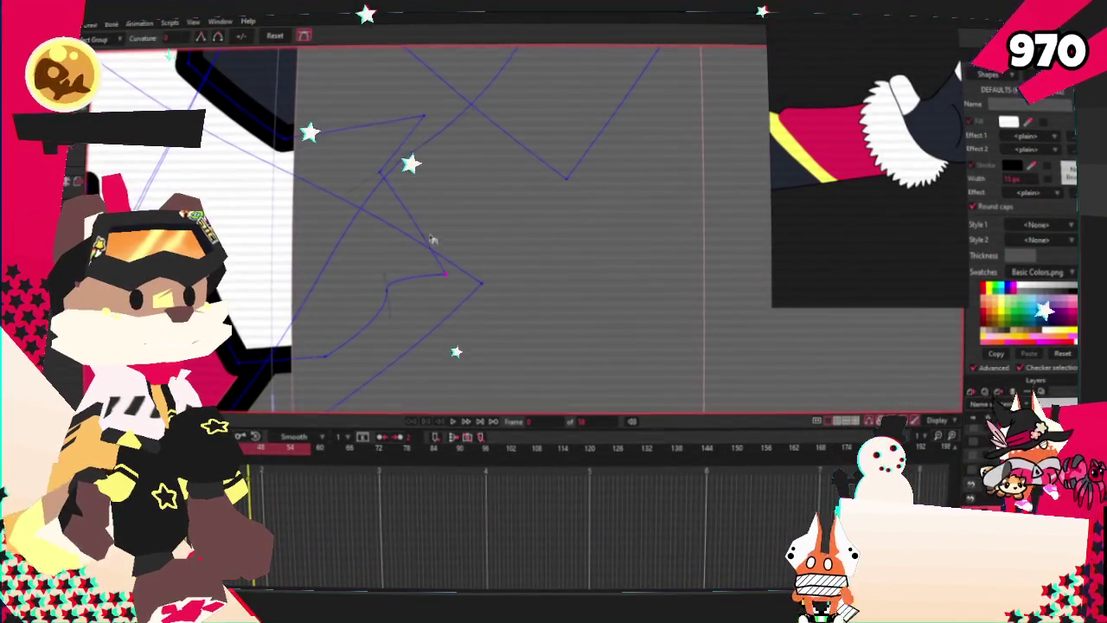
pyautogui.moveTo(462, 255); pyautogui.dragTo(482, 185)
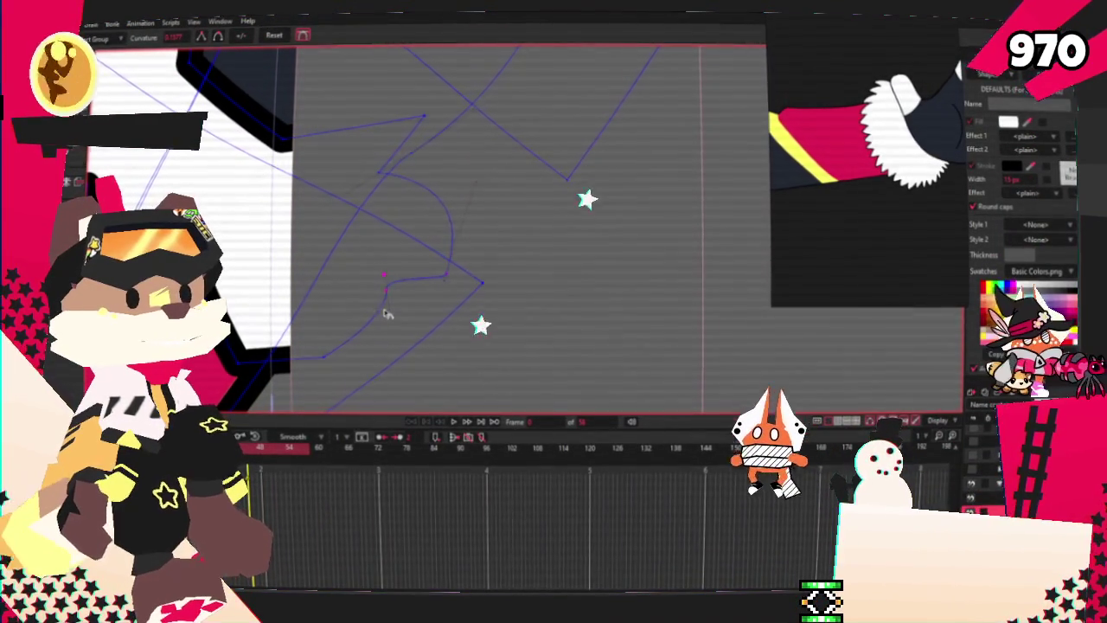
pyautogui.moveTo(377, 350); pyautogui.dragTo(415, 151)
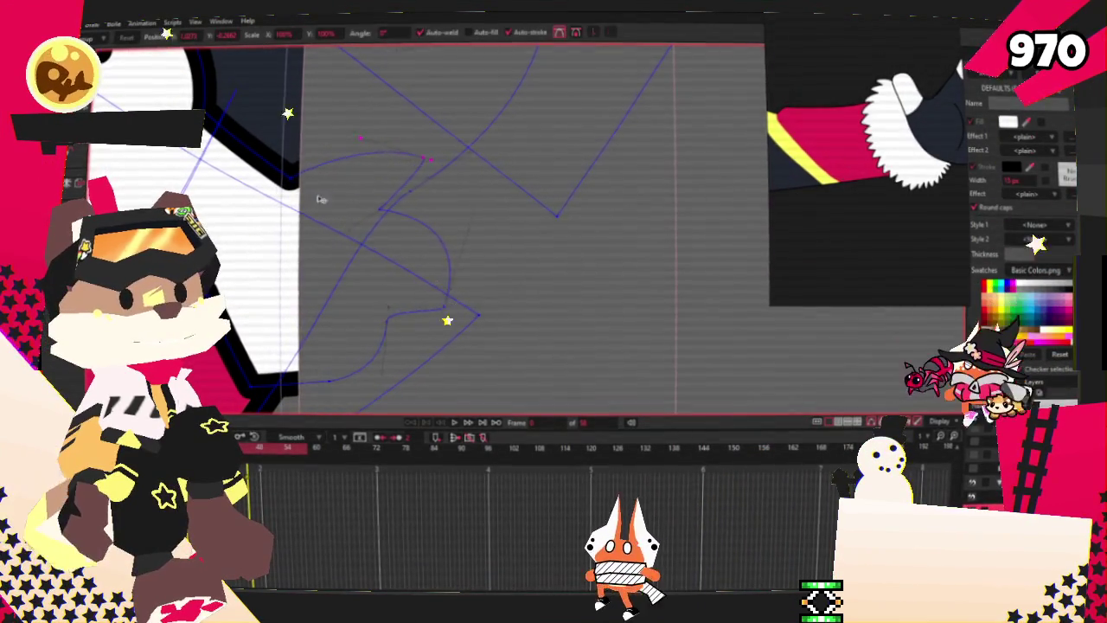
# Pan along the artwork and nudge another outline point up and left with the curvature tool.
pyautogui.click(223, 127)
pyautogui.moveTo(270, 147); pyautogui.dragTo(322, 164)
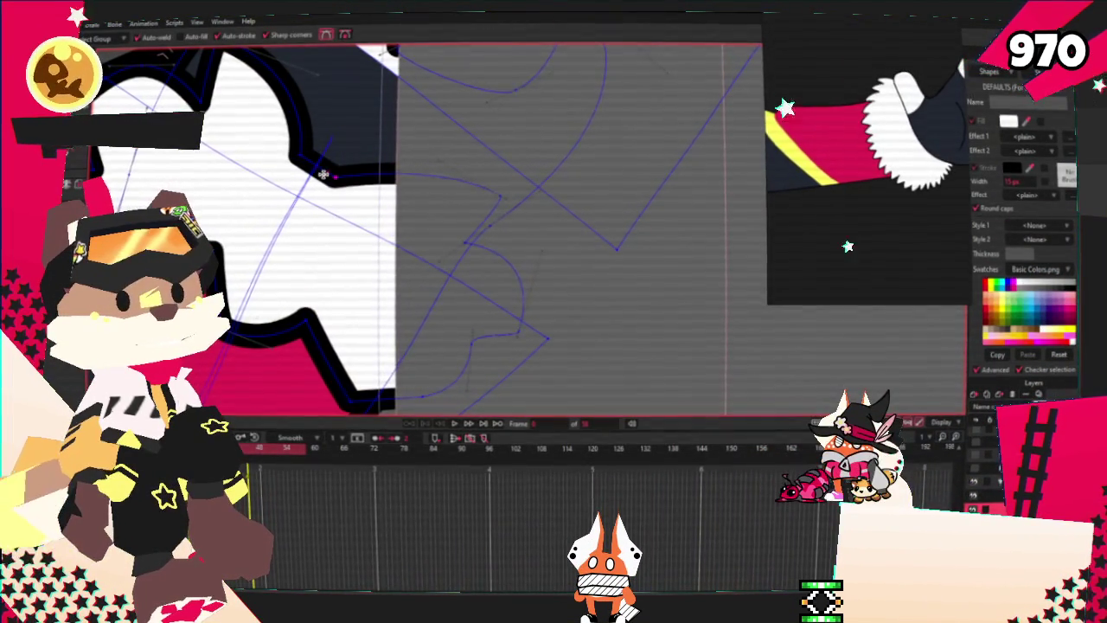
pyautogui.moveTo(330, 151); pyautogui.dragTo(451, 194)
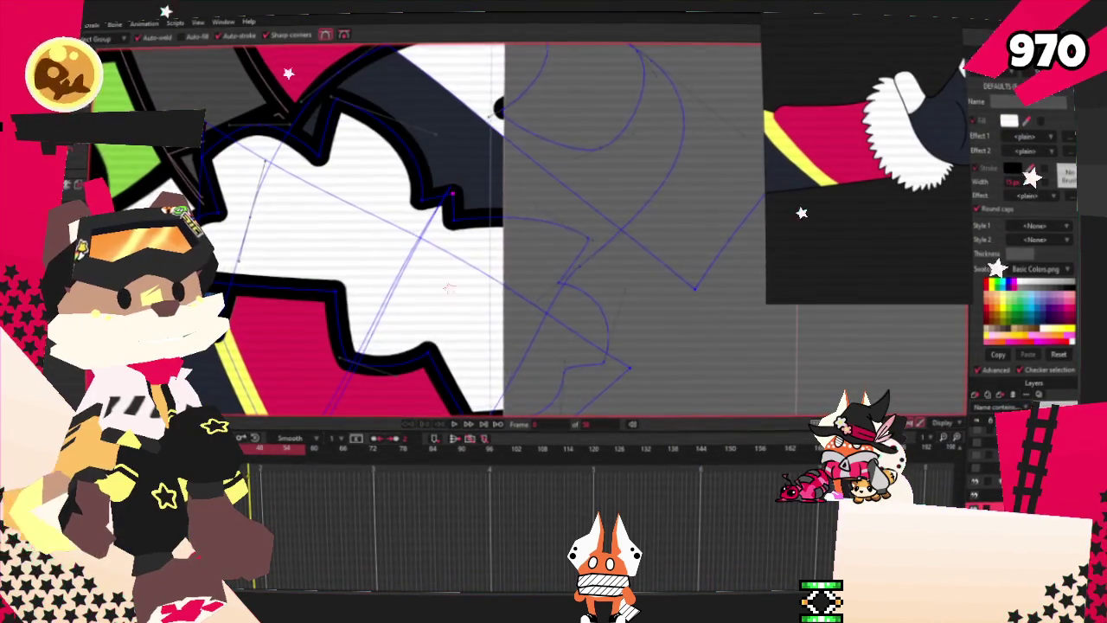
pyautogui.press('c')
pyautogui.scroll(2, 449, 283)
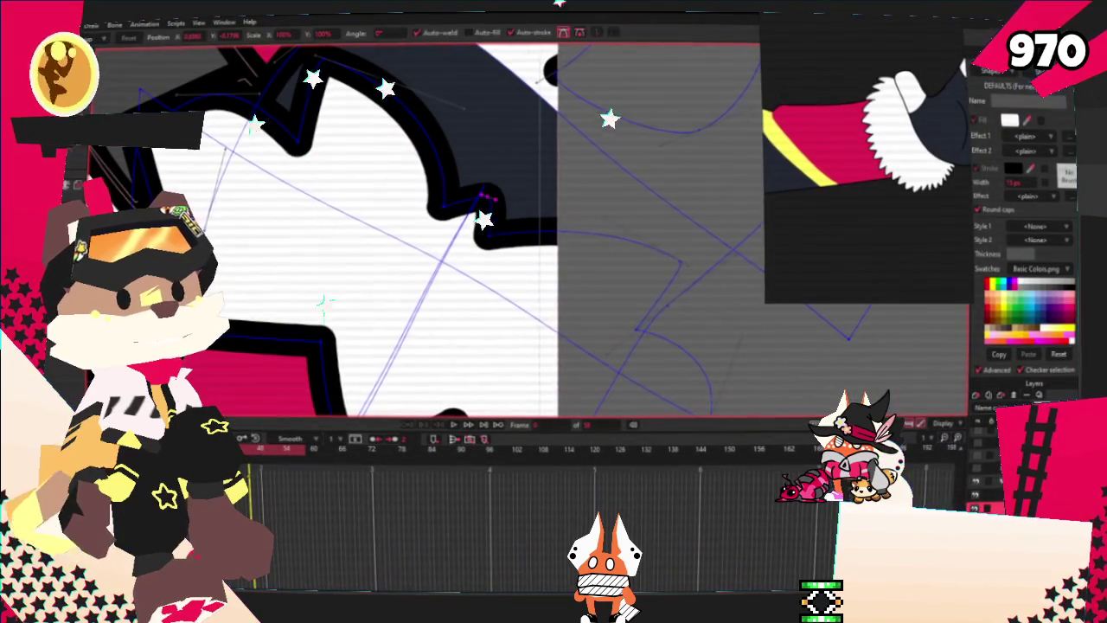
pyautogui.moveTo(464, 221); pyautogui.dragTo(484, 190)
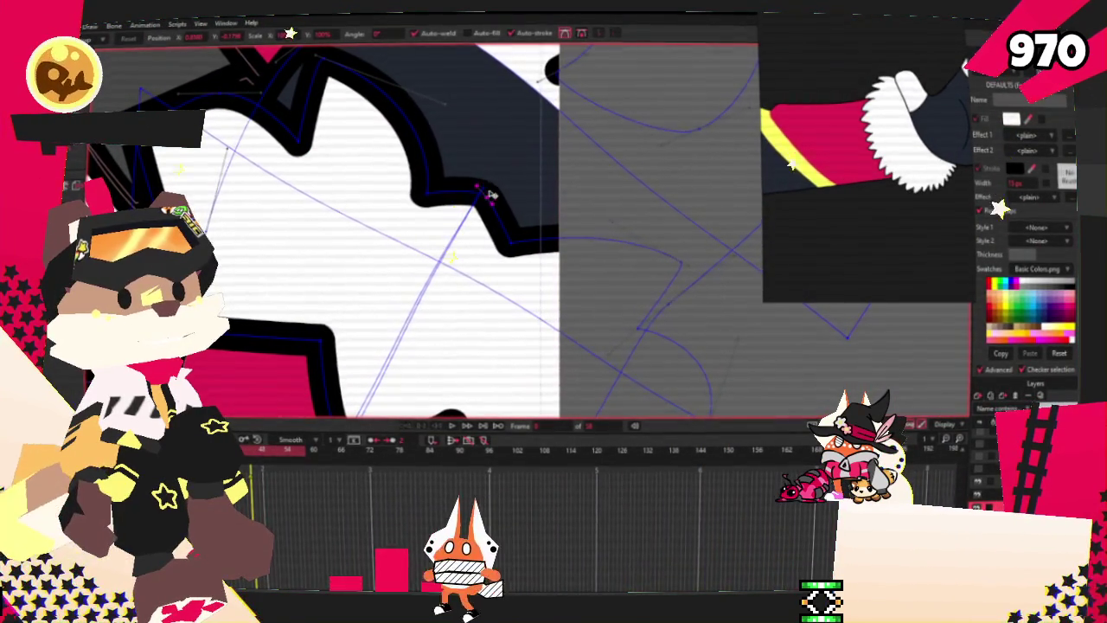
pyautogui.scroll(-1, 571, 240)
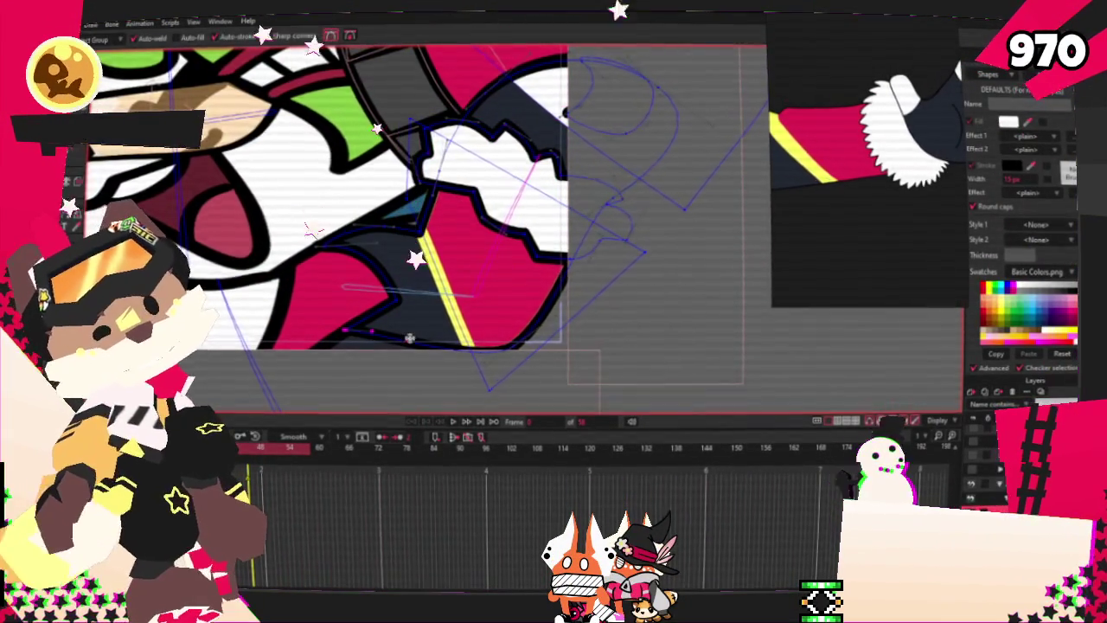
pyautogui.scroll(2, 410, 338)
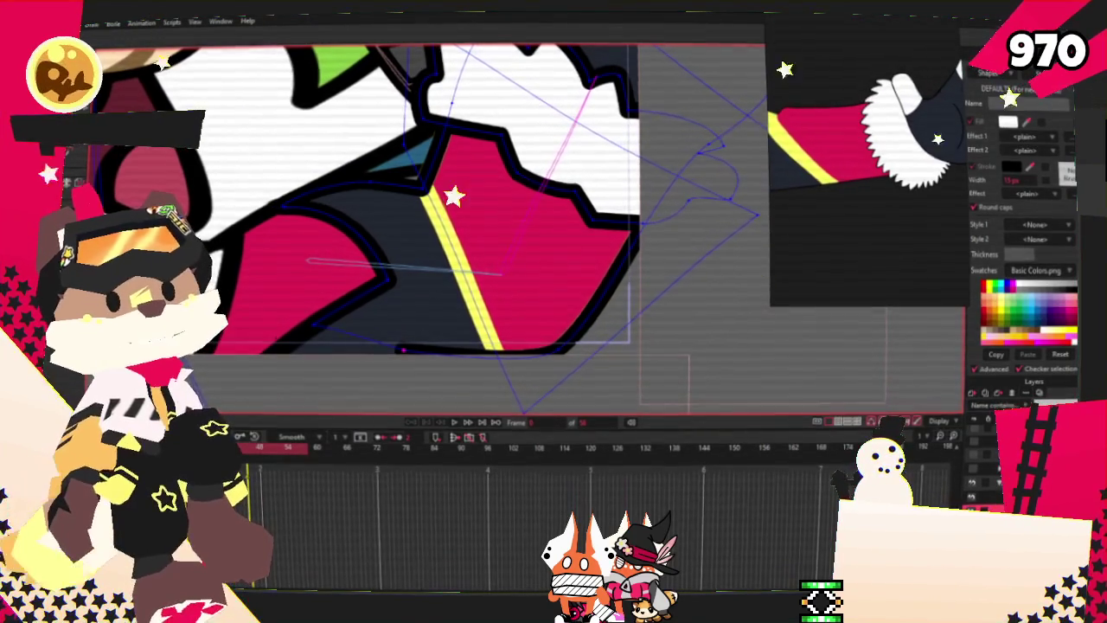
pyautogui.scroll(1, 568, 406)
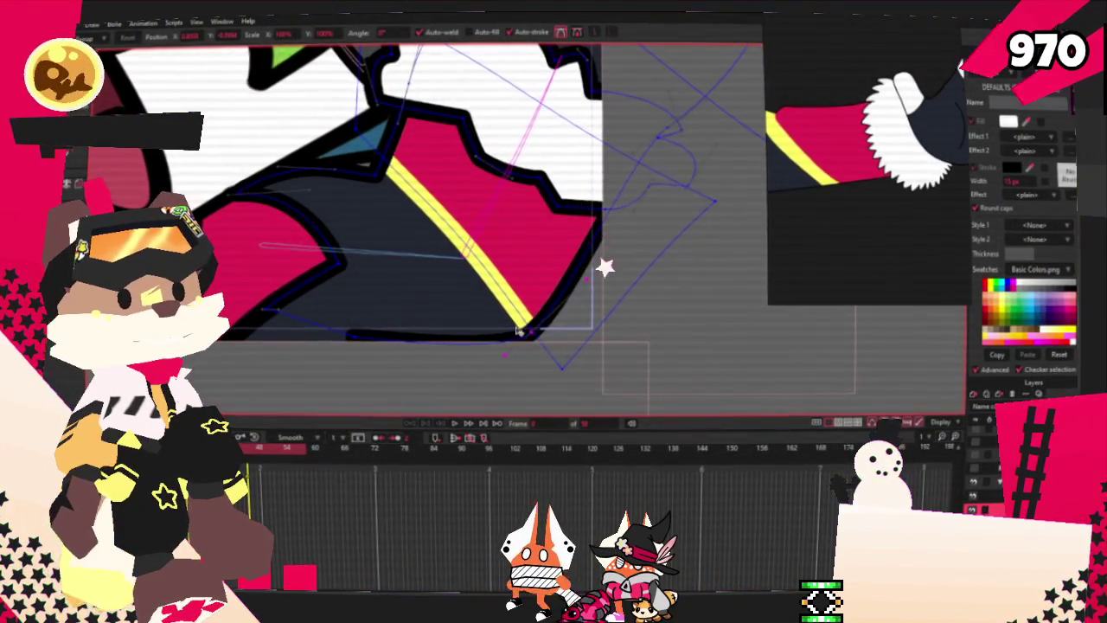
pyautogui.scroll(-1, 511, 372)
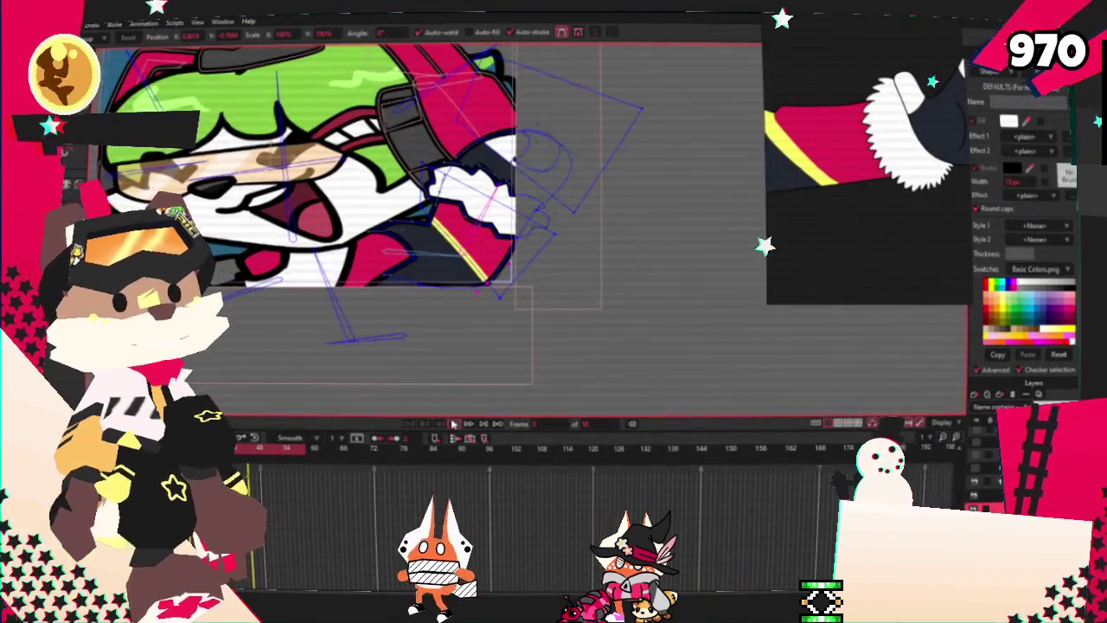
pyautogui.scroll(2, 444, 351)
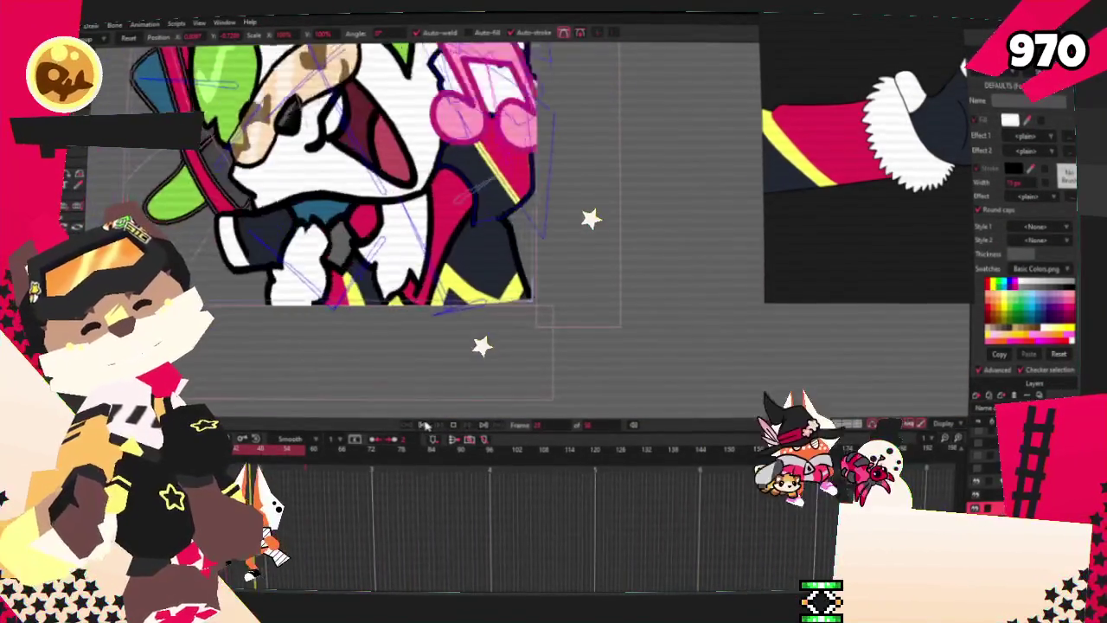
pyautogui.scroll(3, 447, 220)
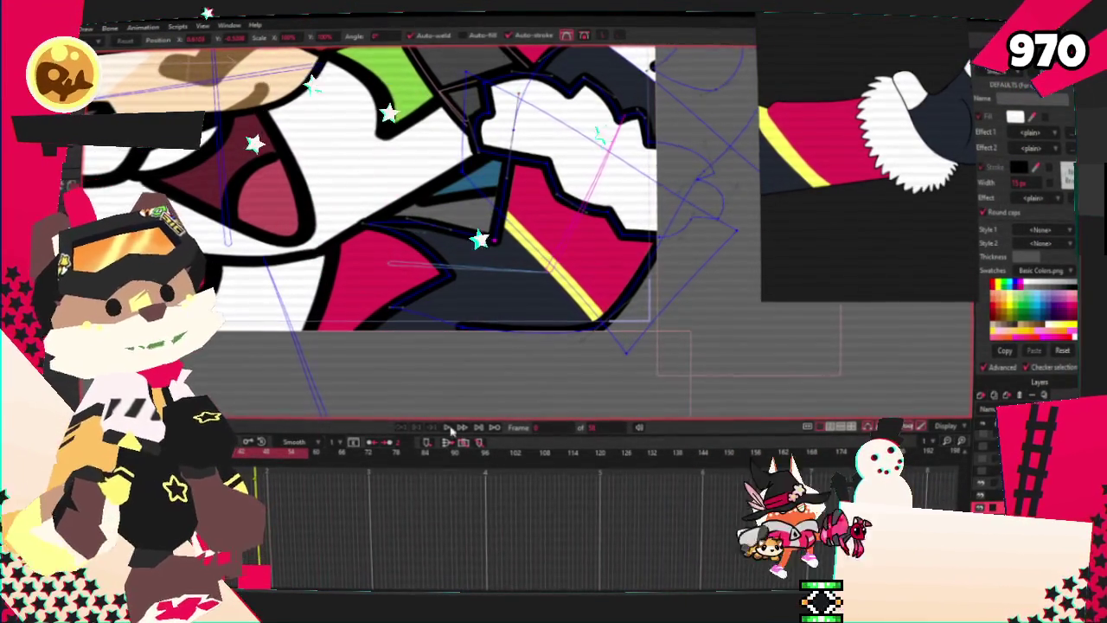
pyautogui.press('space')
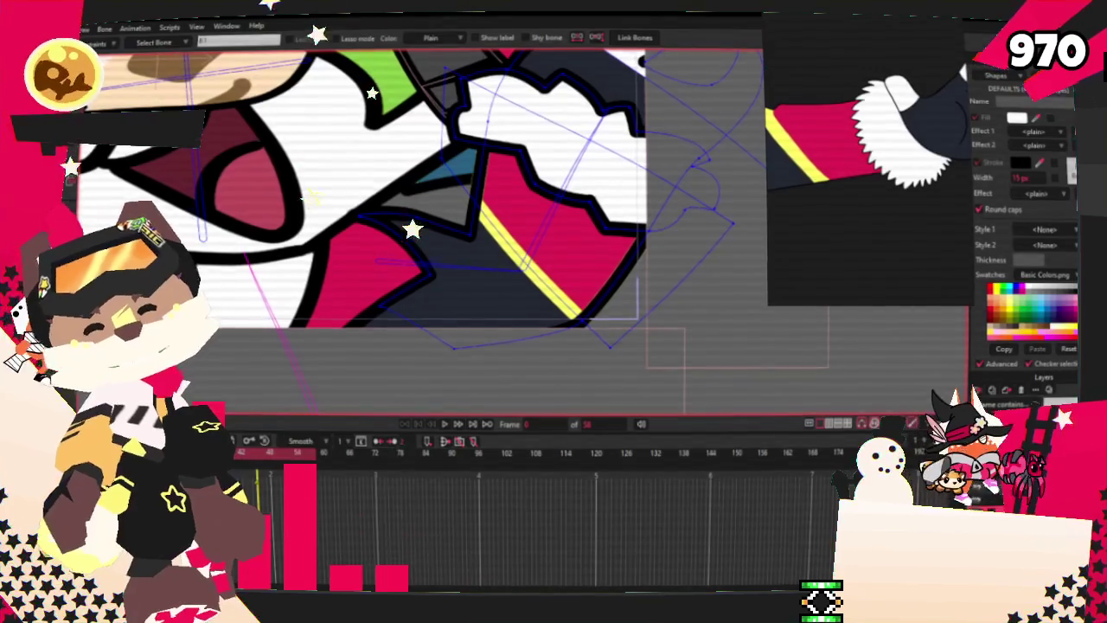
# Check the jacket's individual points and their bone bindings, then return to Transform Layer.
pyautogui.press('g')
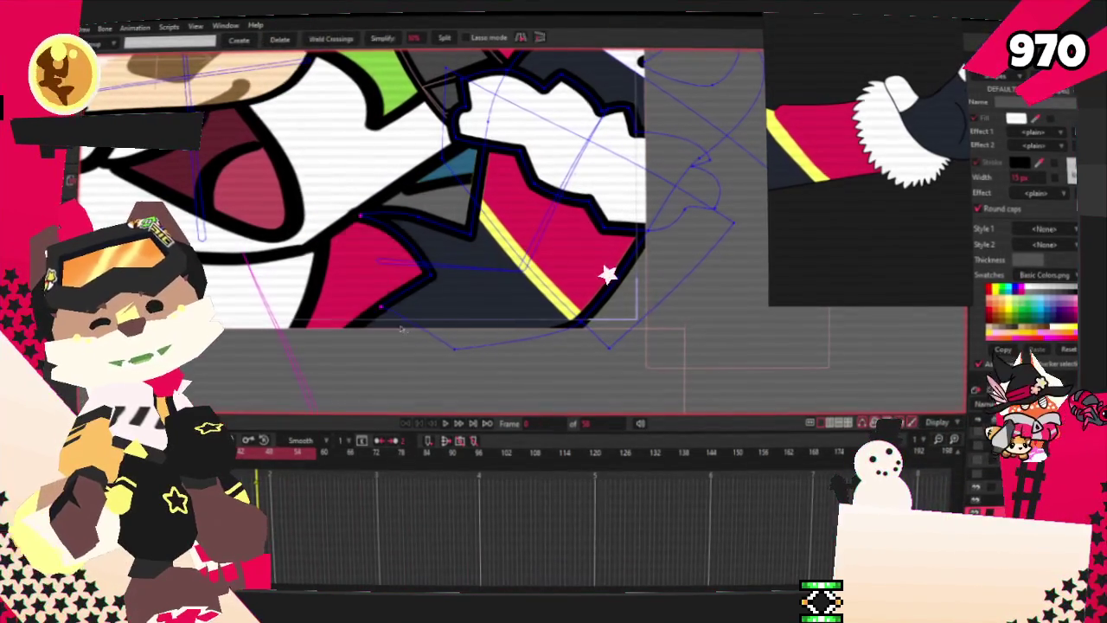
pyautogui.press('i')
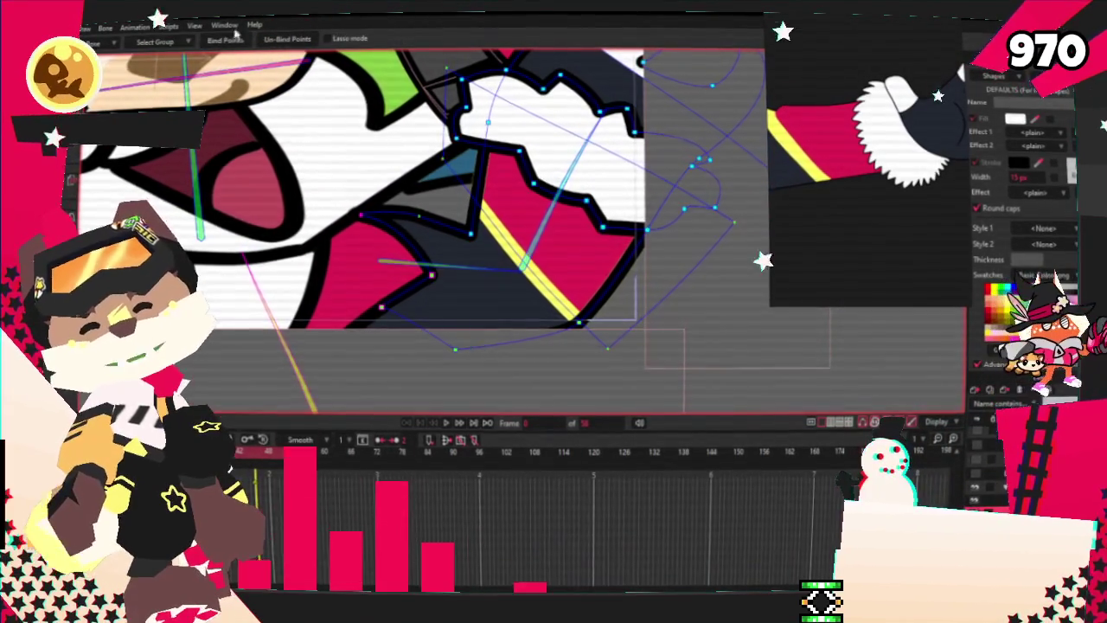
pyautogui.click(447, 423)
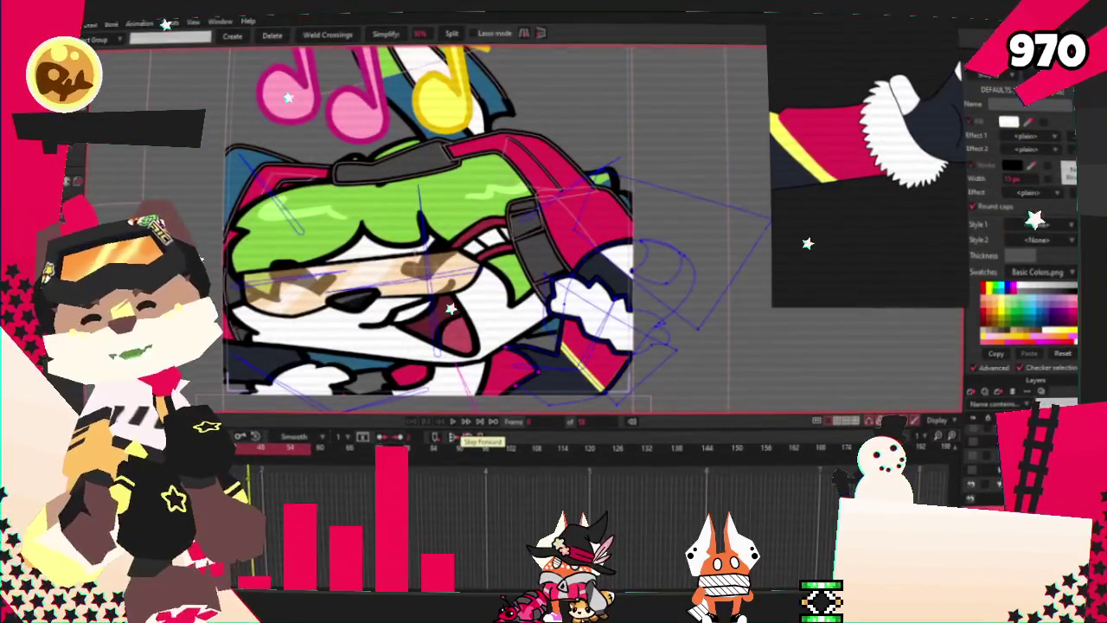
pyautogui.press('t')
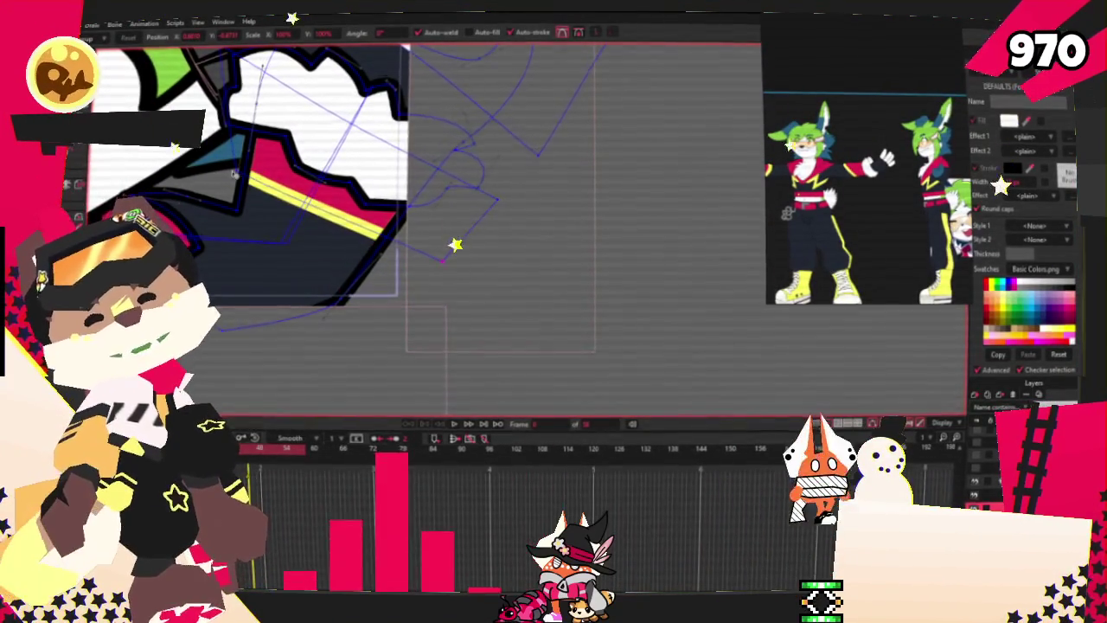
# Preview the animation, select the outline shapes by the yellow note and lower left, then replay it.
pyautogui.click(452, 423)
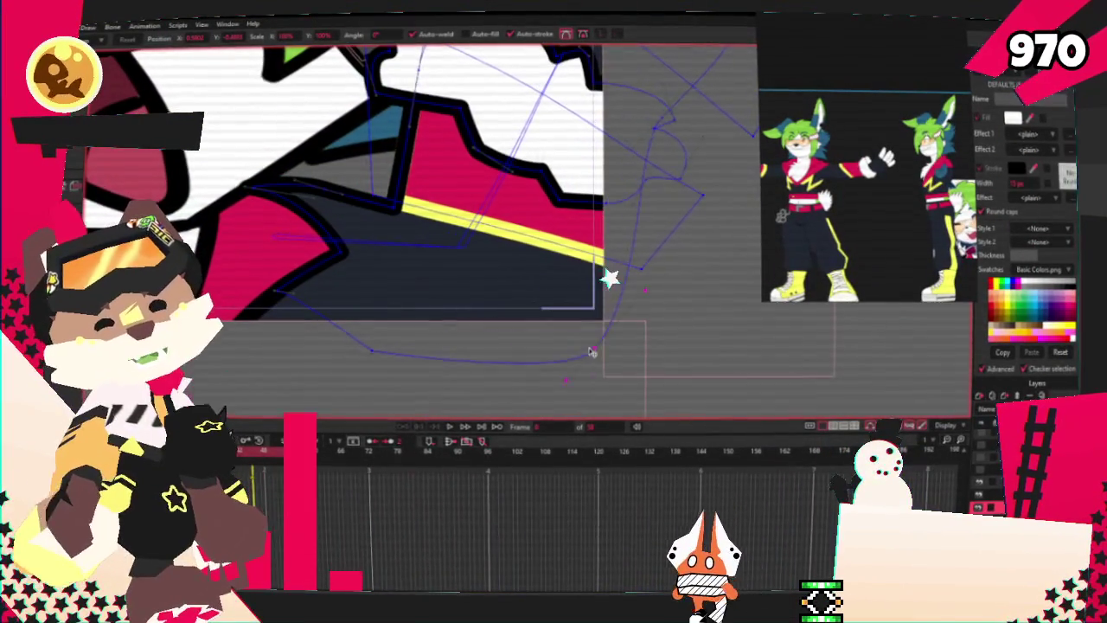
pyautogui.click(486, 433)
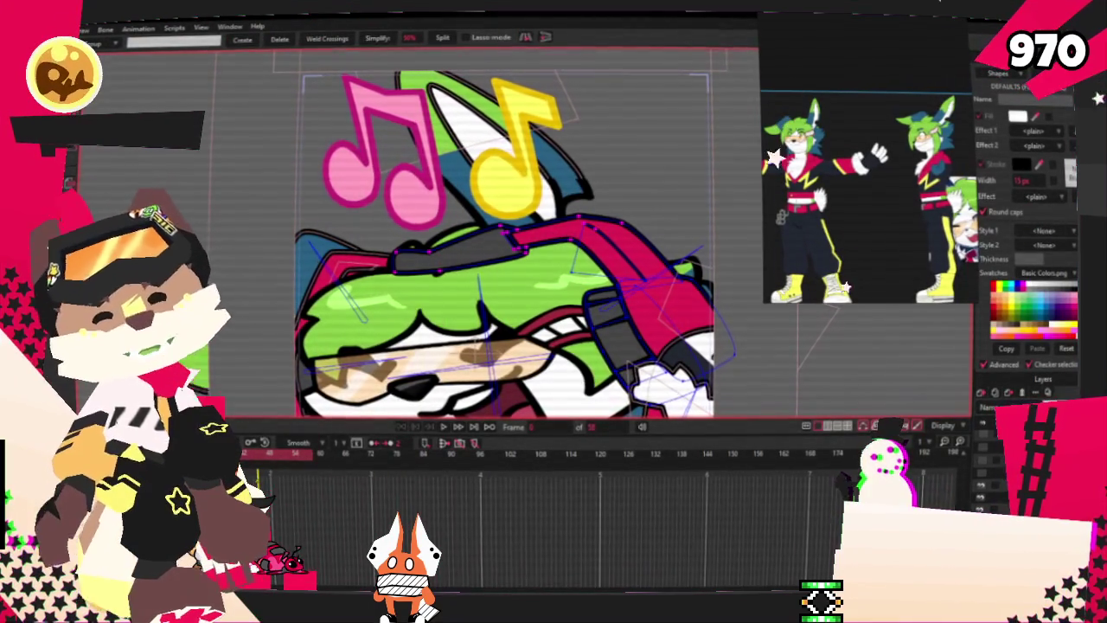
pyautogui.click(522, 235)
pyautogui.click(320, 363)
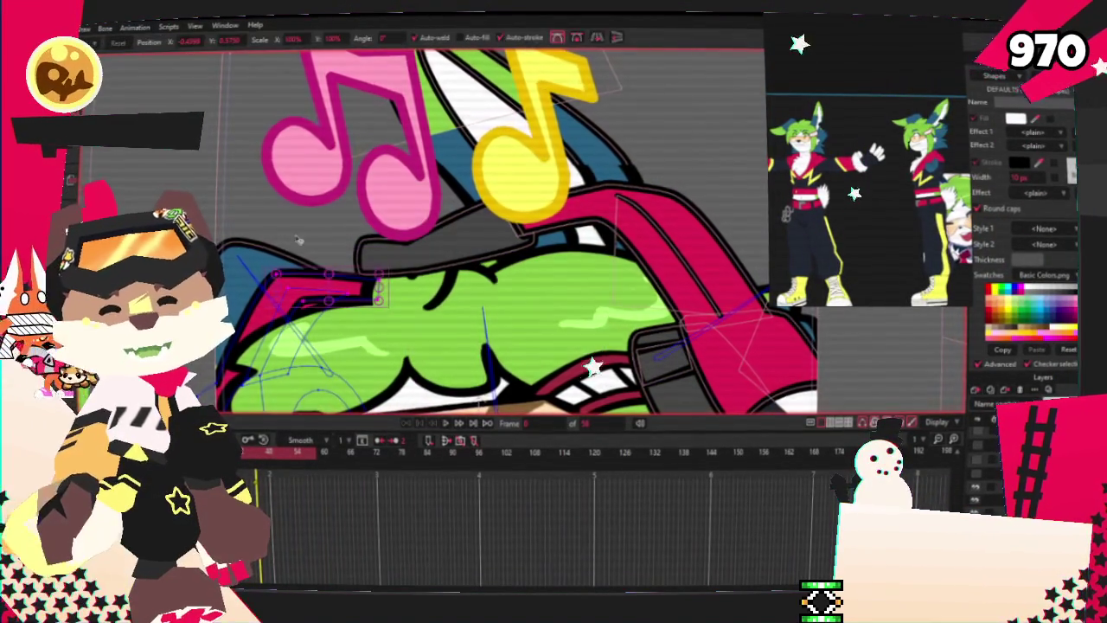
pyautogui.scroll(2, 366, 252)
pyautogui.scroll(-2, 367, 252)
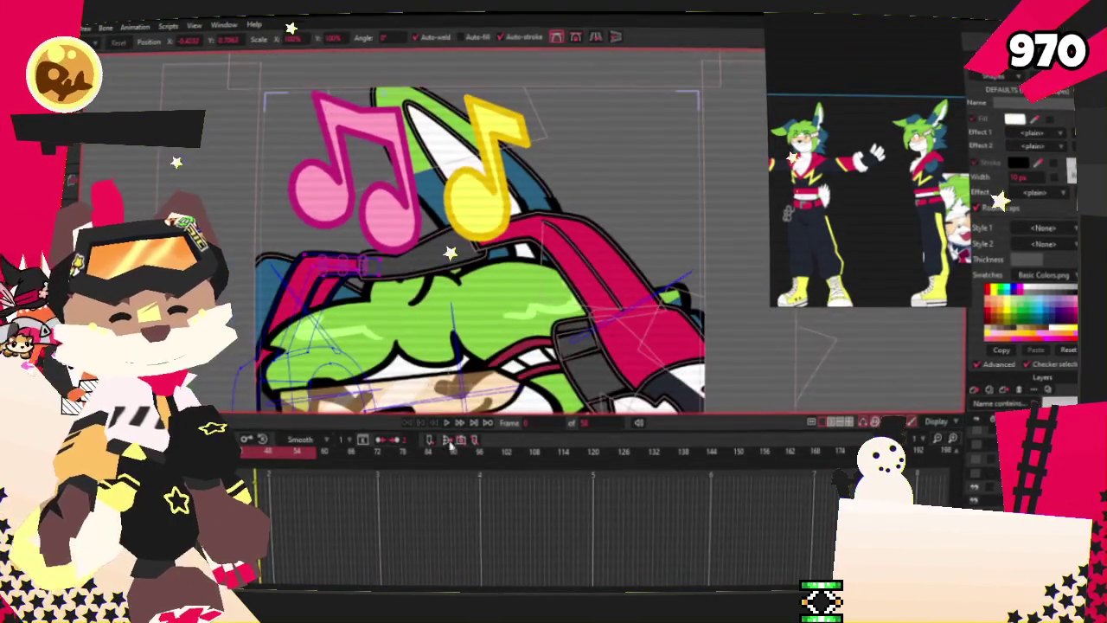
pyautogui.click(445, 423)
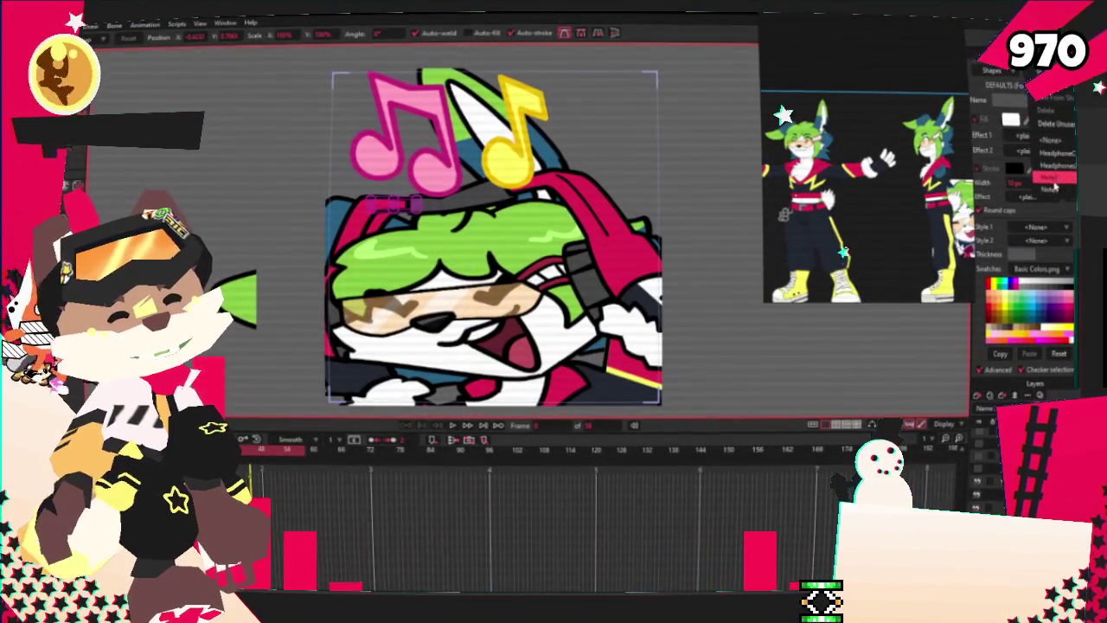
# Change the music note style's fill from pink to a light sky blue.
pyautogui.click(1050, 192)
pyautogui.click(1012, 120)
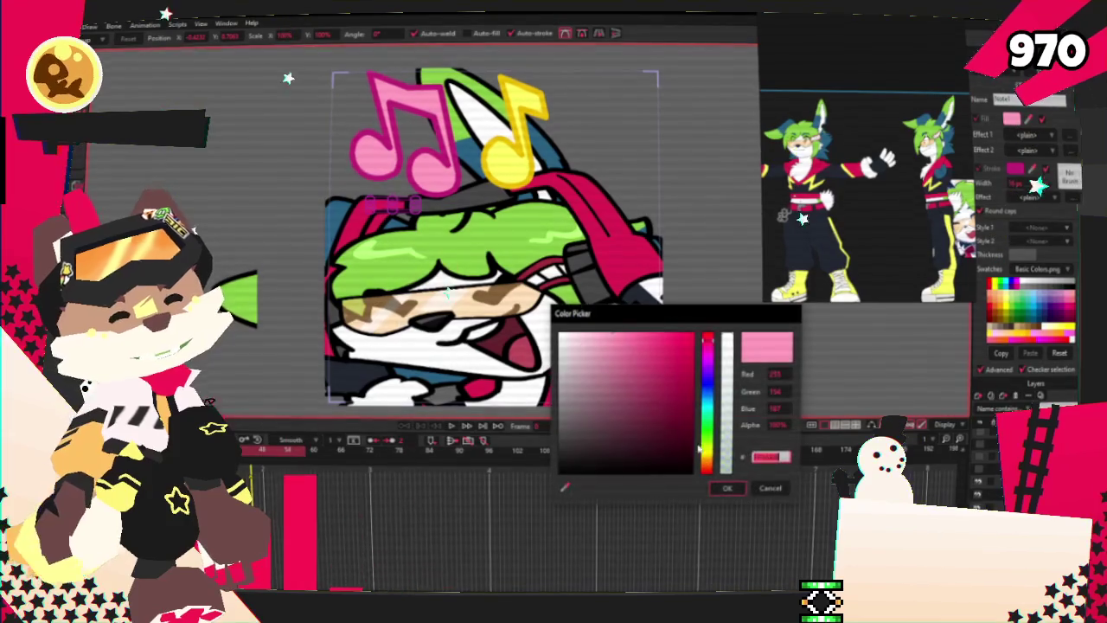
pyautogui.click(708, 392)
pyautogui.moveTo(707, 400); pyautogui.dragTo(708, 400)
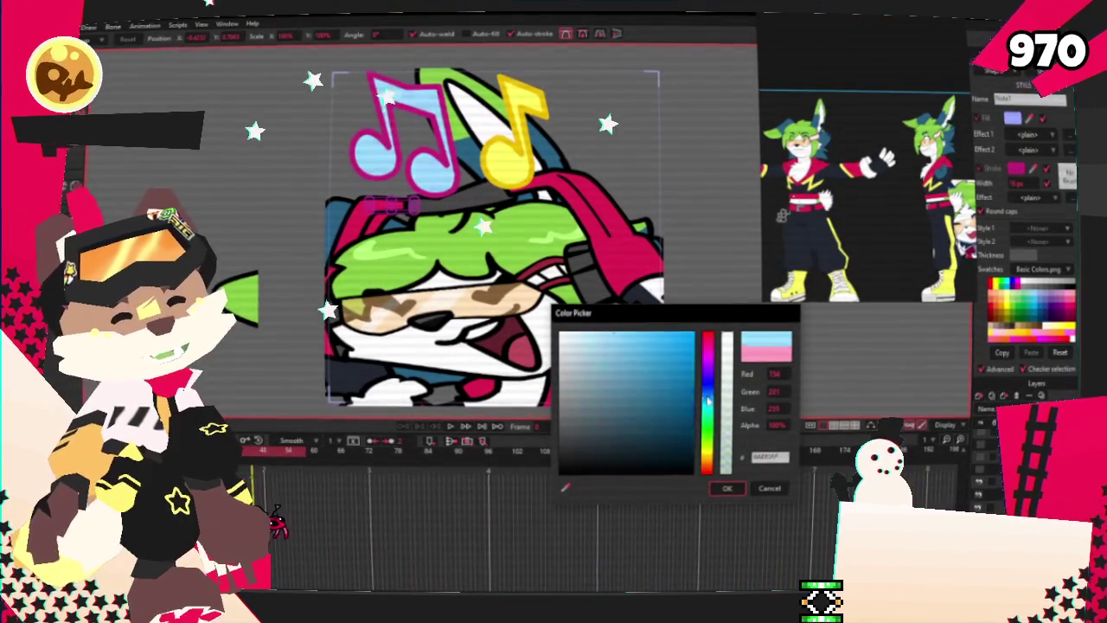
pyautogui.click(636, 345)
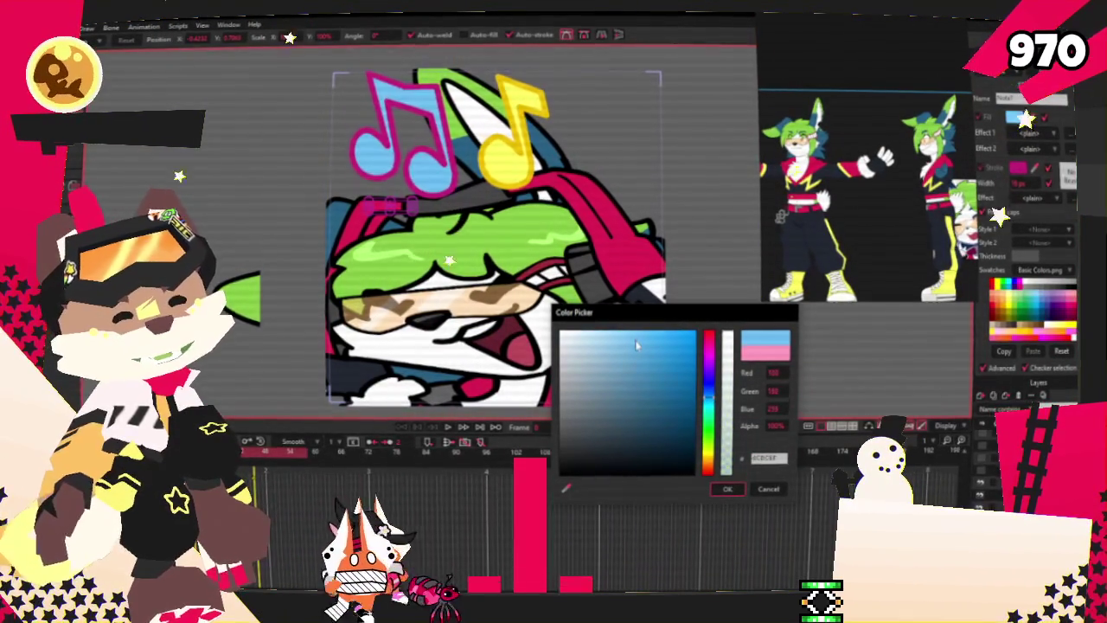
pyautogui.click(728, 489)
# Give the note a deeper blue outline and play the animation to check it.
pyautogui.click(1030, 170)
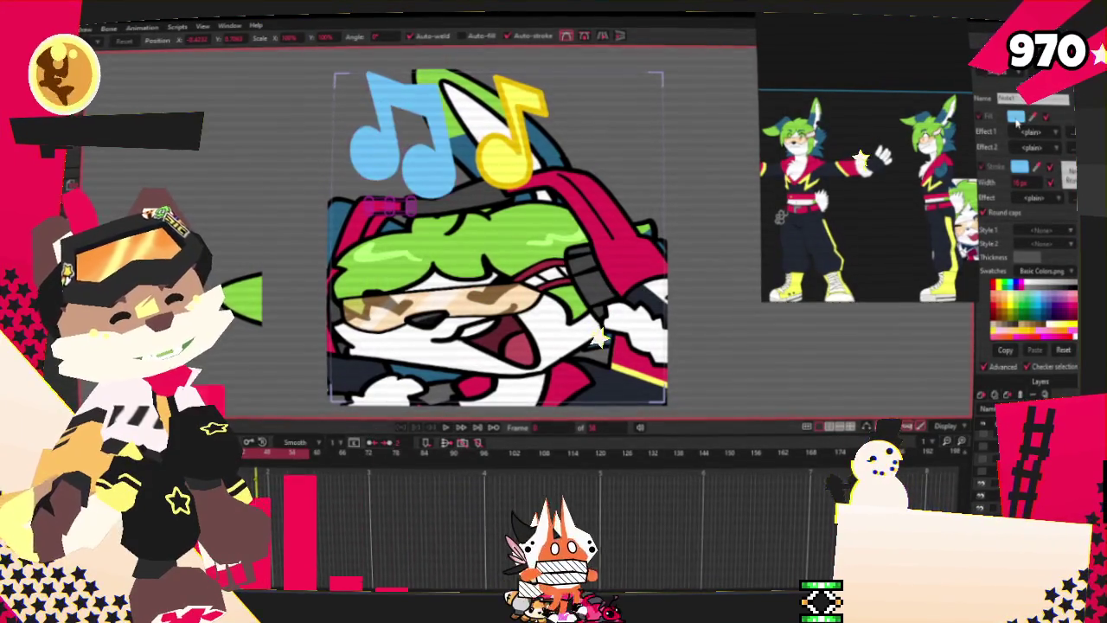
pyautogui.click(1017, 118)
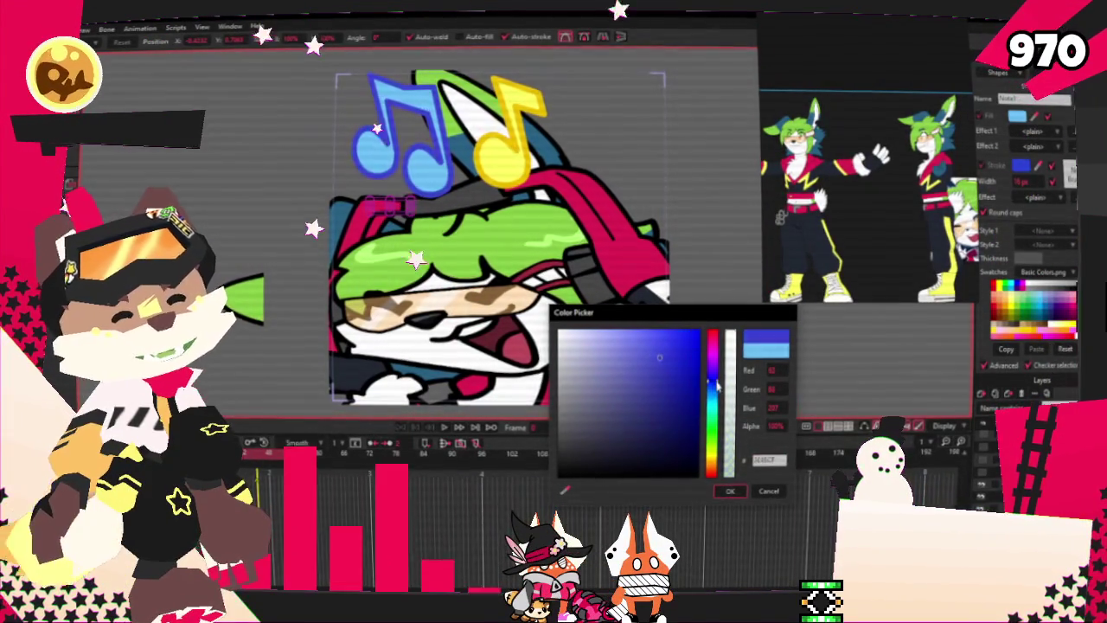
pyautogui.moveTo(717, 381); pyautogui.dragTo(716, 392)
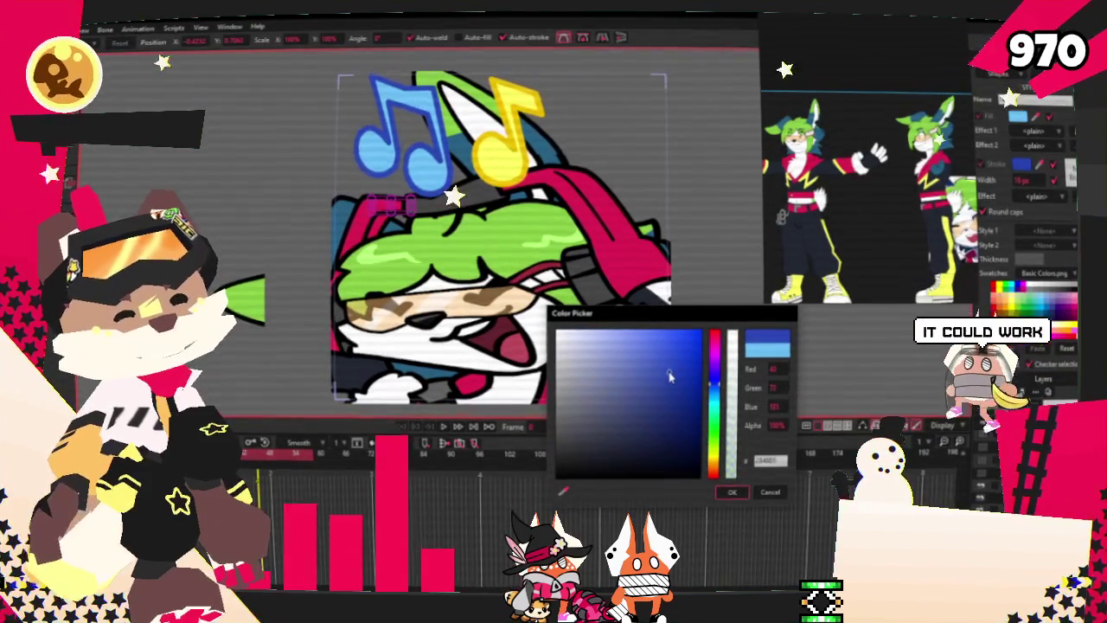
pyautogui.press('Return')
pyautogui.press('space')
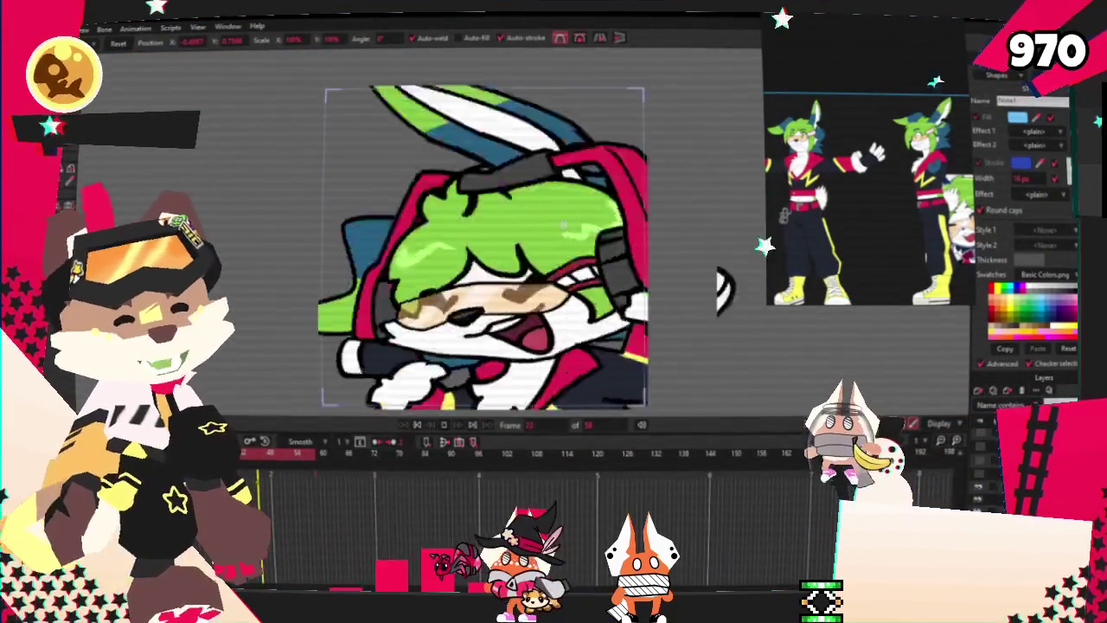
pyautogui.press('z')
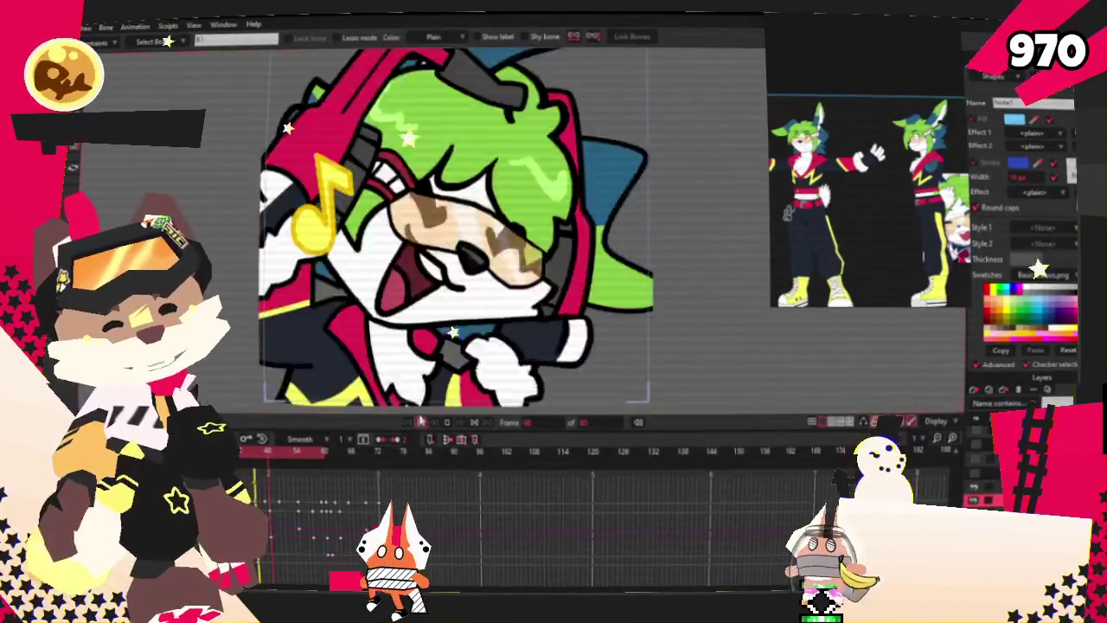
pyautogui.press('s')
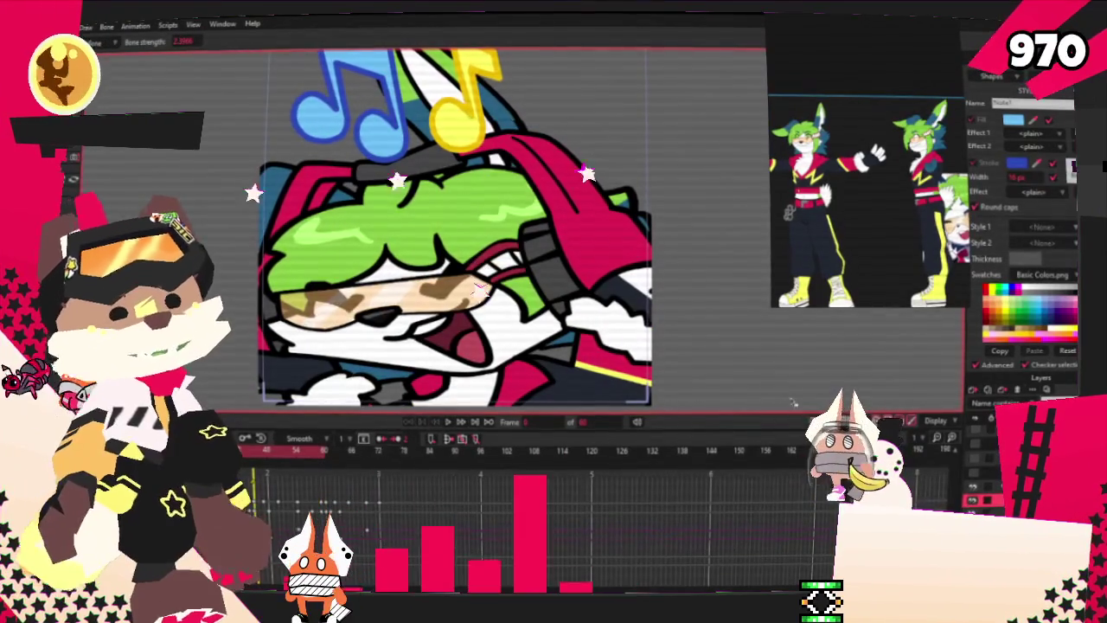
pyautogui.click(498, 313)
pyautogui.scroll(-2, 453, 314)
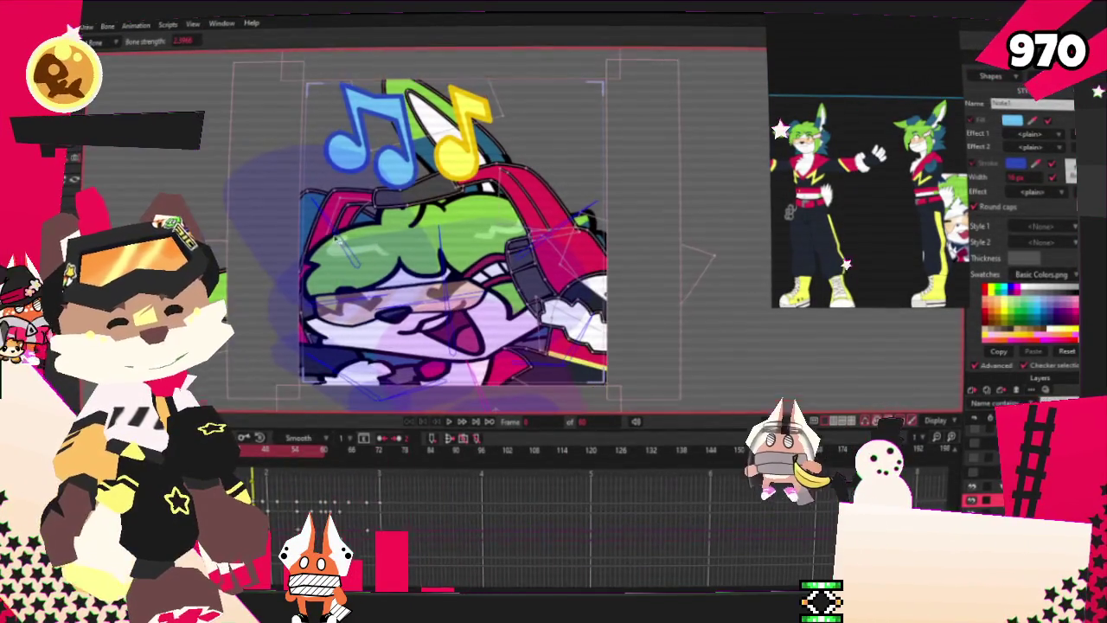
pyautogui.click(248, 203)
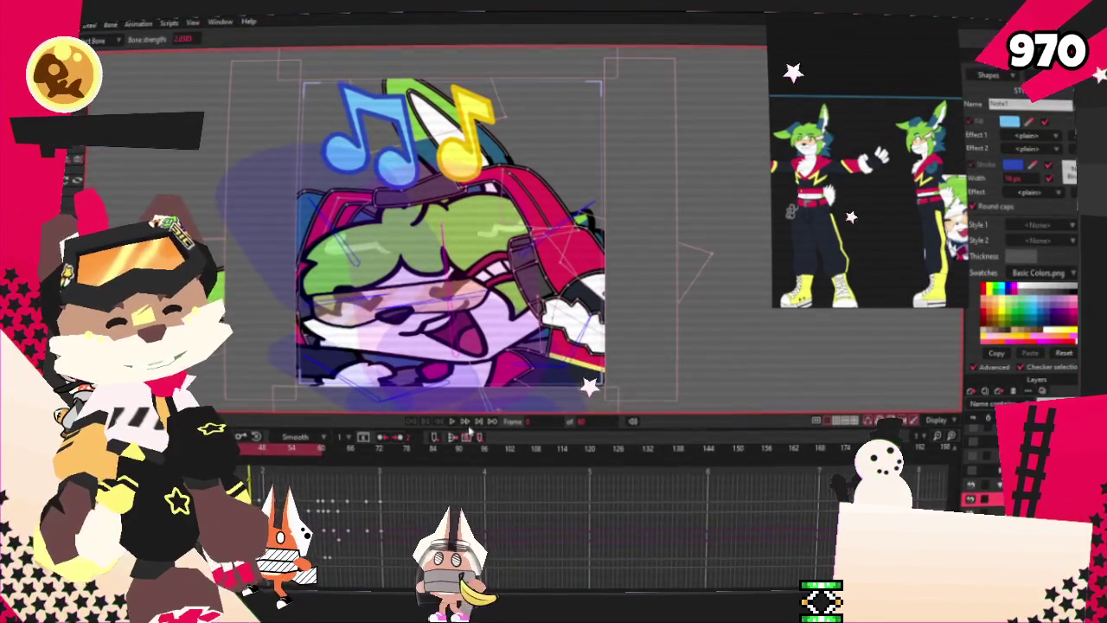
pyautogui.click(450, 422)
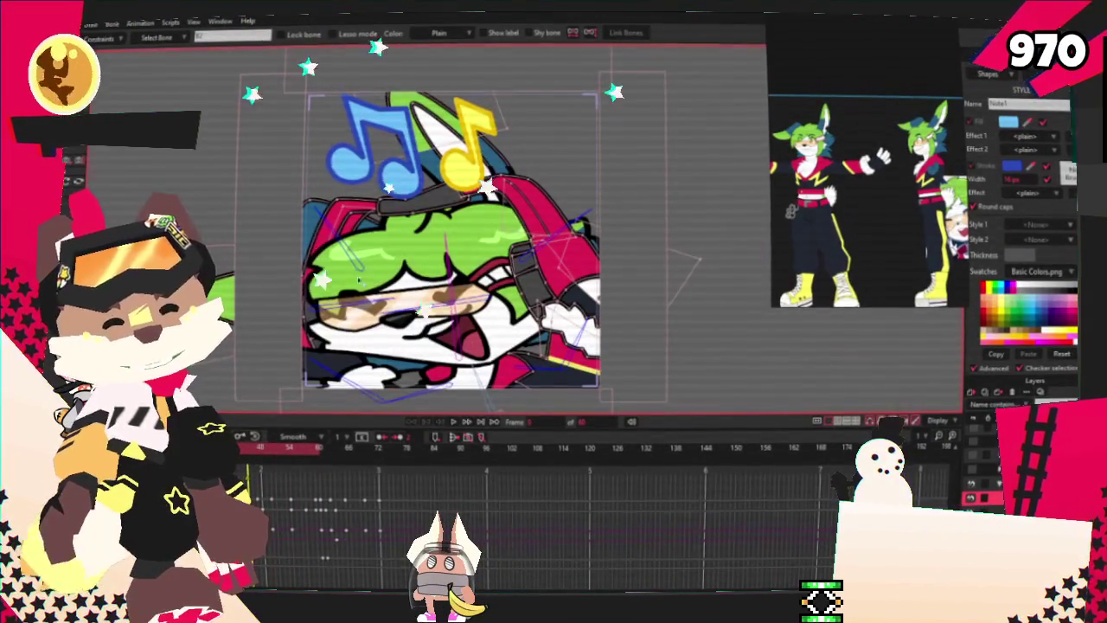
pyautogui.press('s')
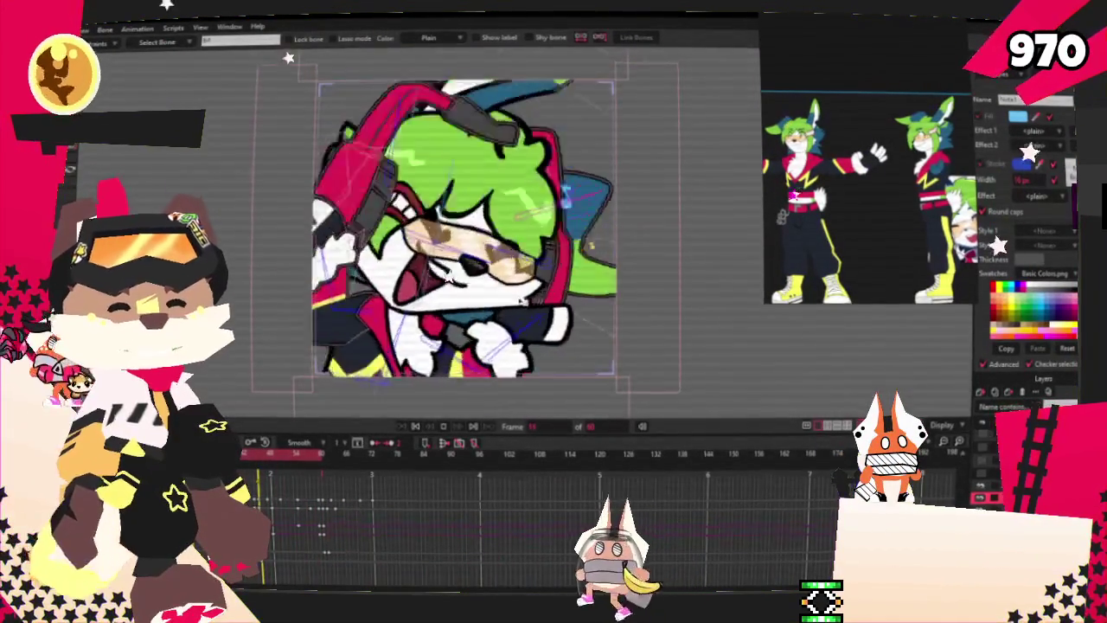
# Stop playback and change the note's fill to bright green.
pyautogui.click(454, 425)
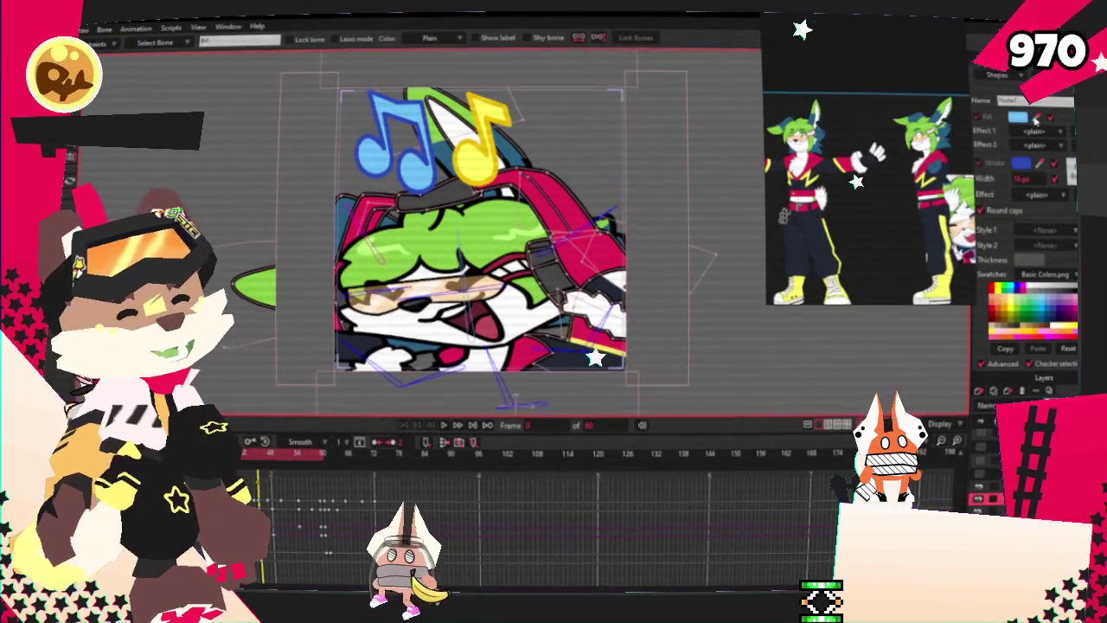
pyautogui.click(1018, 119)
pyautogui.click(712, 435)
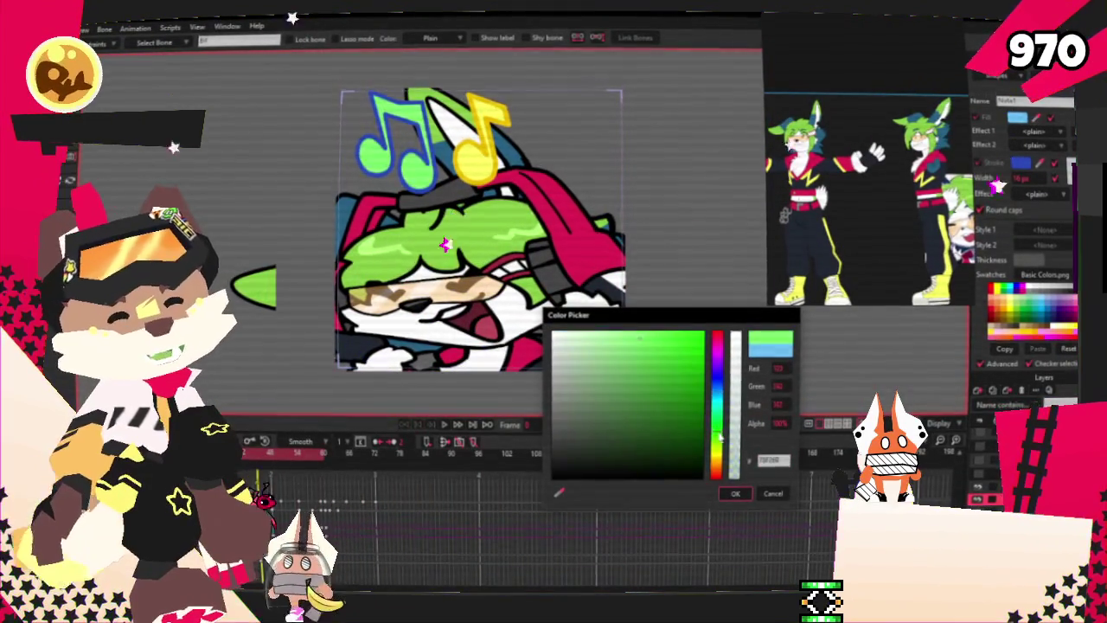
pyautogui.moveTo(719, 451)
pyautogui.mouseDown()
pyautogui.moveTo(718, 467)
pyautogui.moveTo(725, 446)
pyautogui.mouseUp()
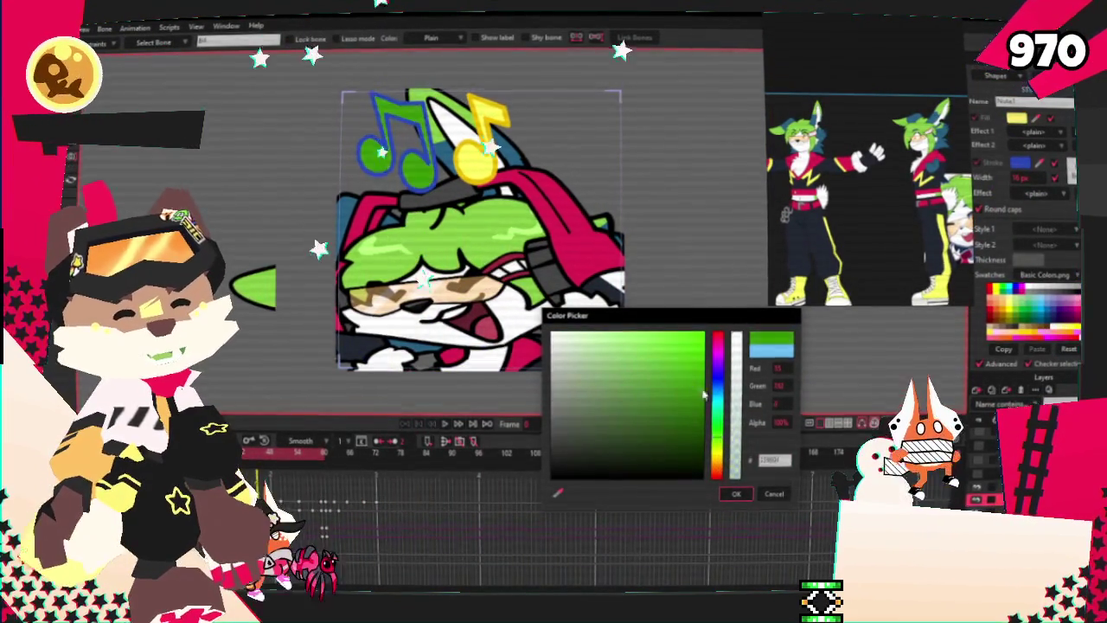
pyautogui.press('Return')
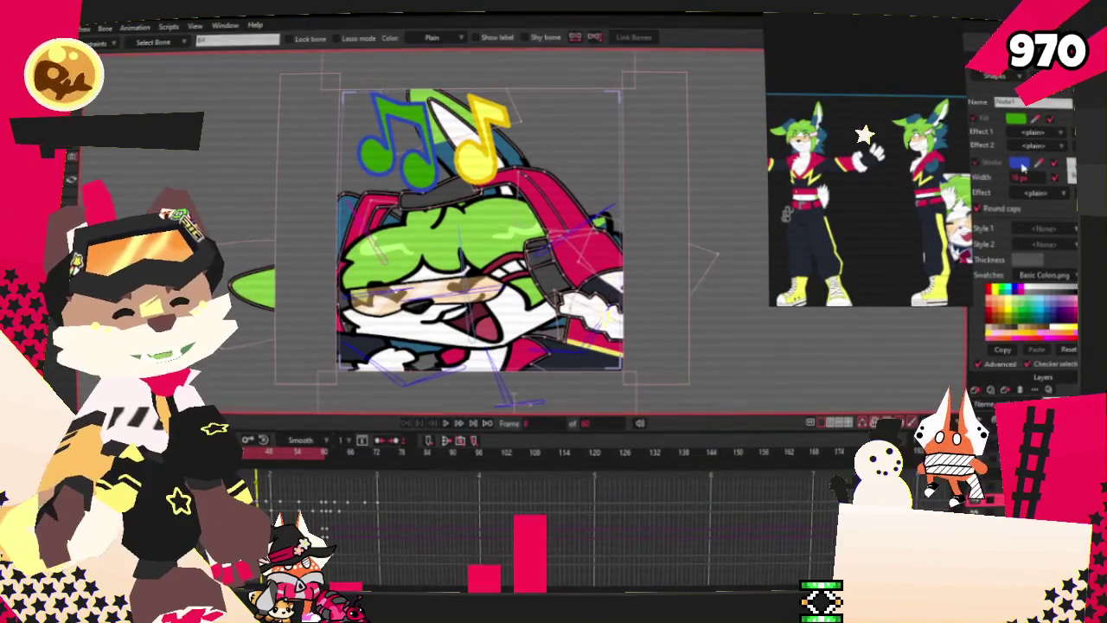
# Set the note's outline to dark green and play the animation to check it.
pyautogui.click(1023, 162)
pyautogui.click(718, 435)
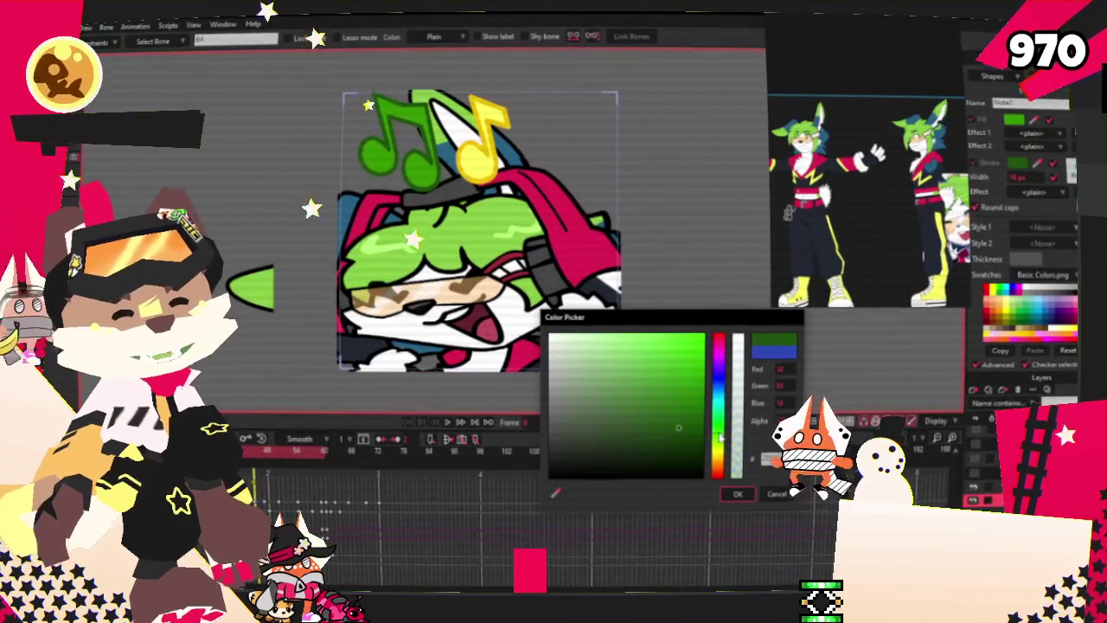
pyautogui.press('Return')
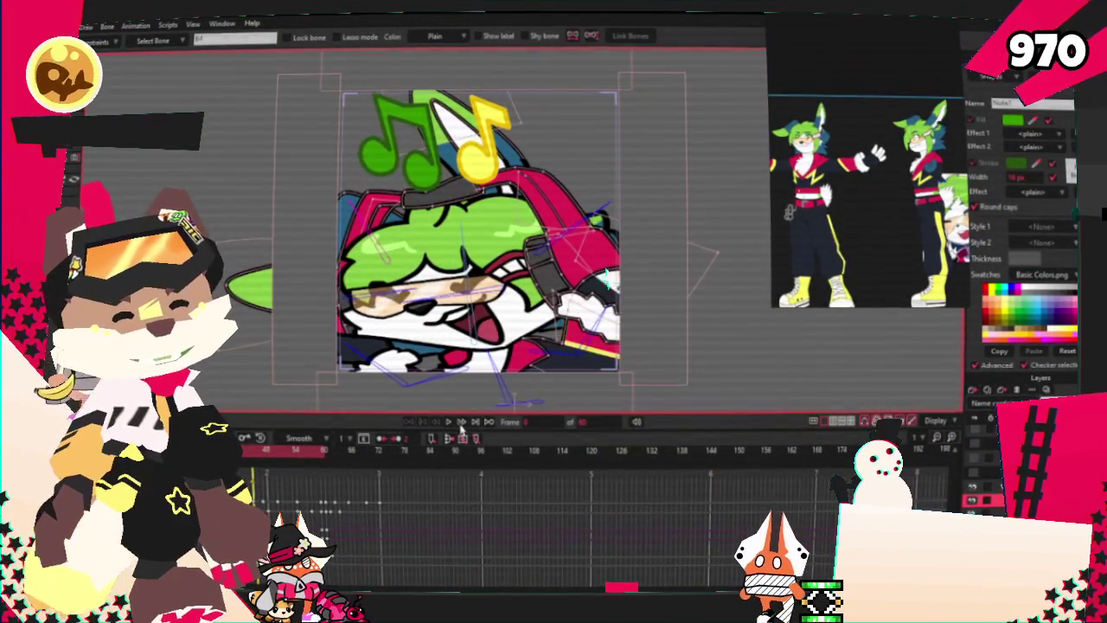
pyautogui.click(449, 422)
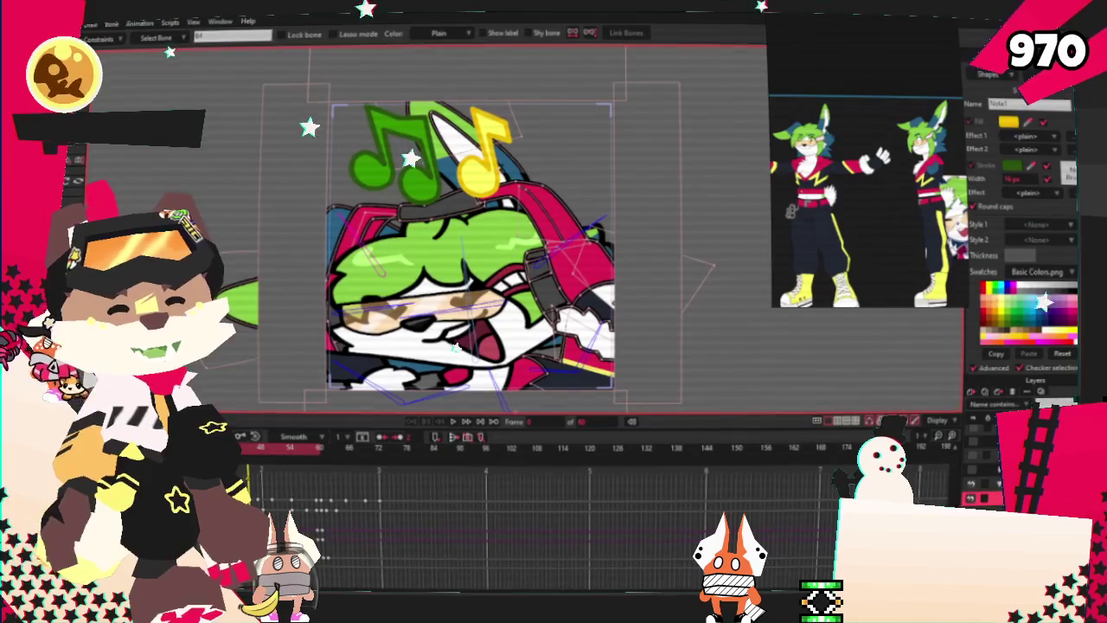
pyautogui.click(1013, 167)
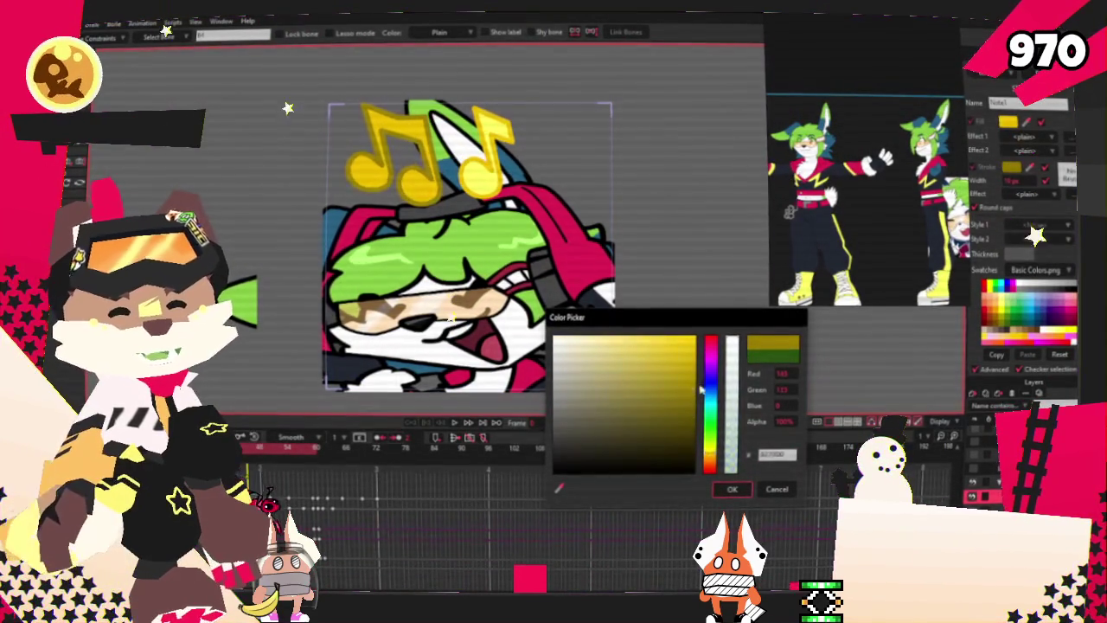
# Shift the yellow notes' outline from dark green to orange and preview the animation.
pyautogui.moveTo(711, 377); pyautogui.dragTo(708, 463)
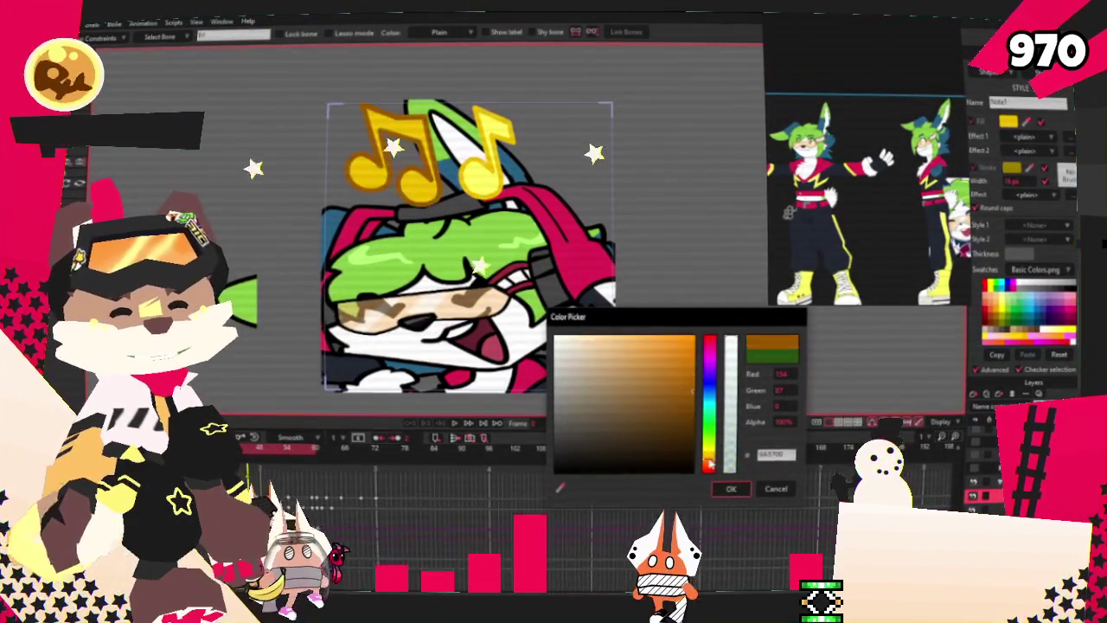
pyautogui.click(695, 395)
pyautogui.click(729, 488)
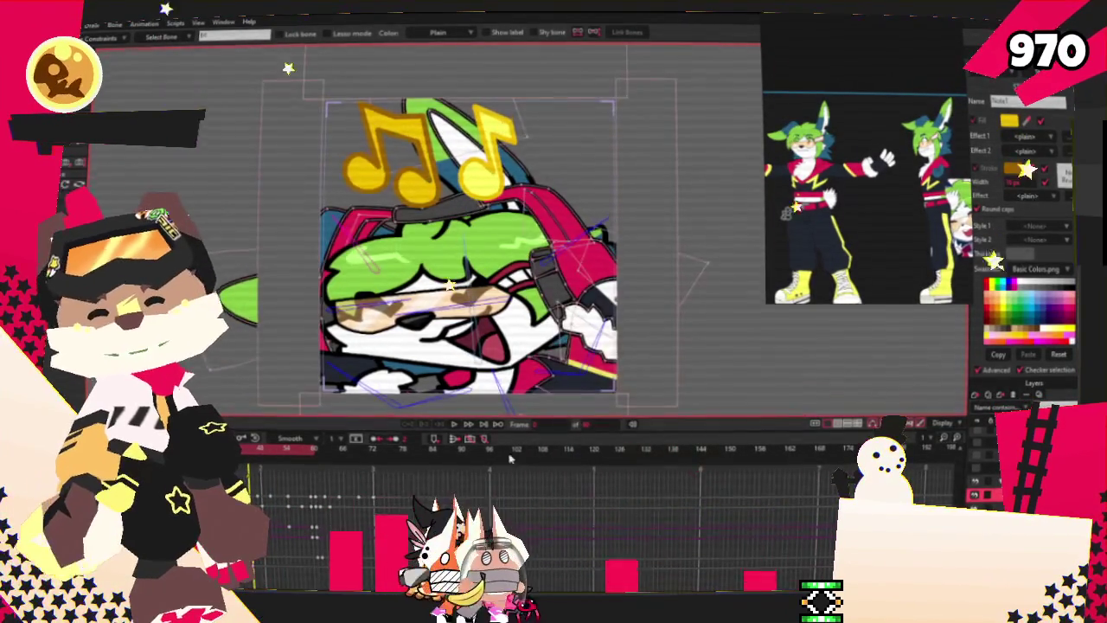
pyautogui.click(456, 424)
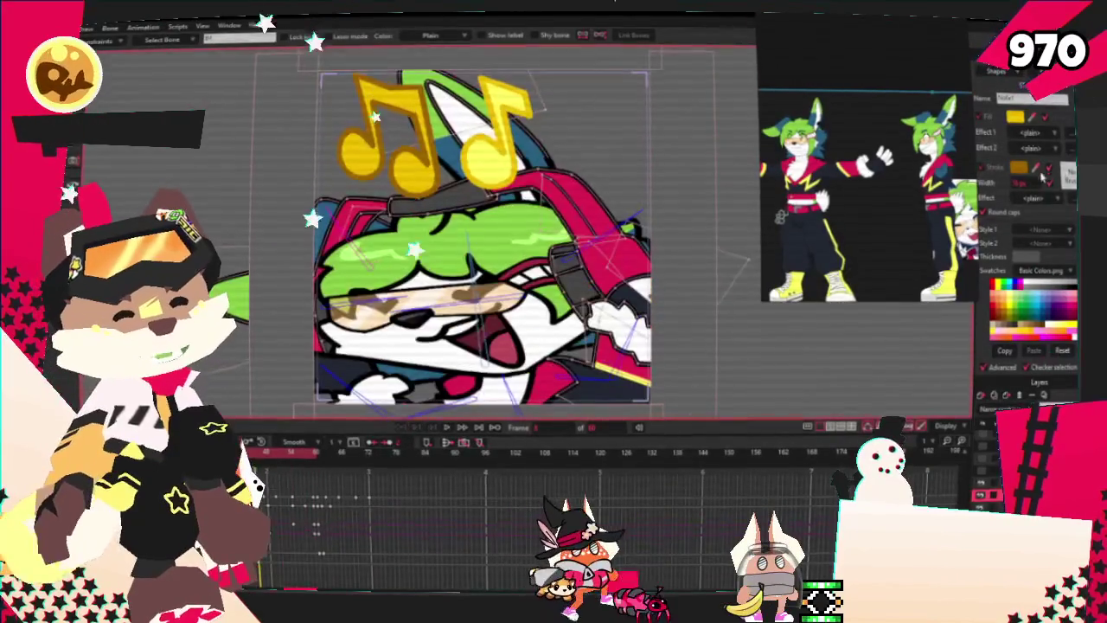
# Refine the notes' outline to a brighter orange, then toggle the File menu open and closed.
pyautogui.click(1021, 168)
pyautogui.click(711, 473)
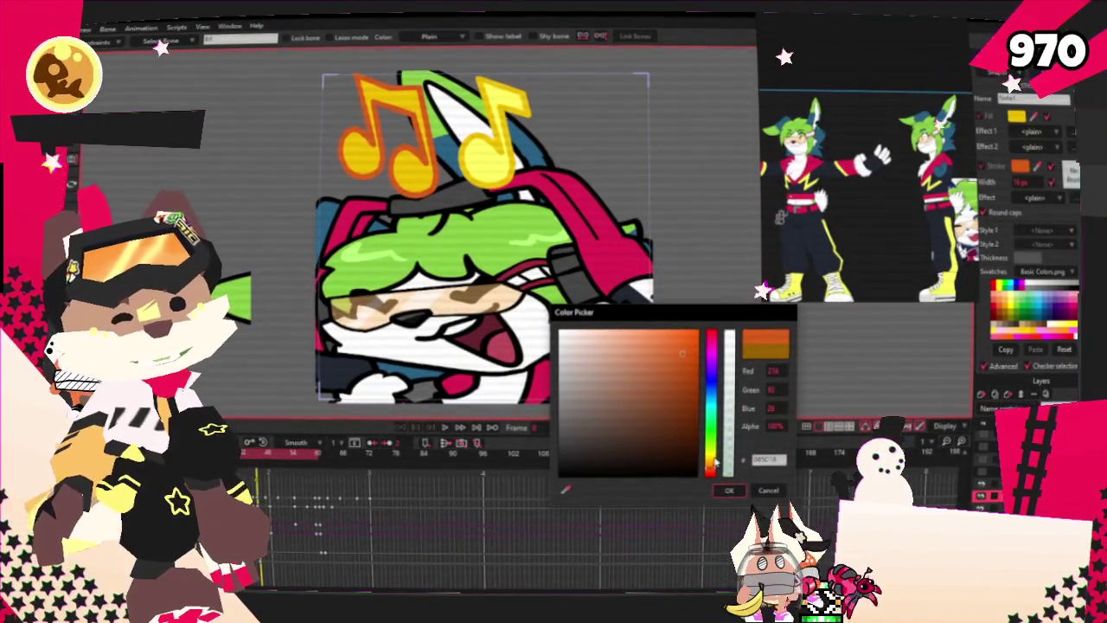
pyautogui.moveTo(710, 470); pyautogui.dragTo(712, 467)
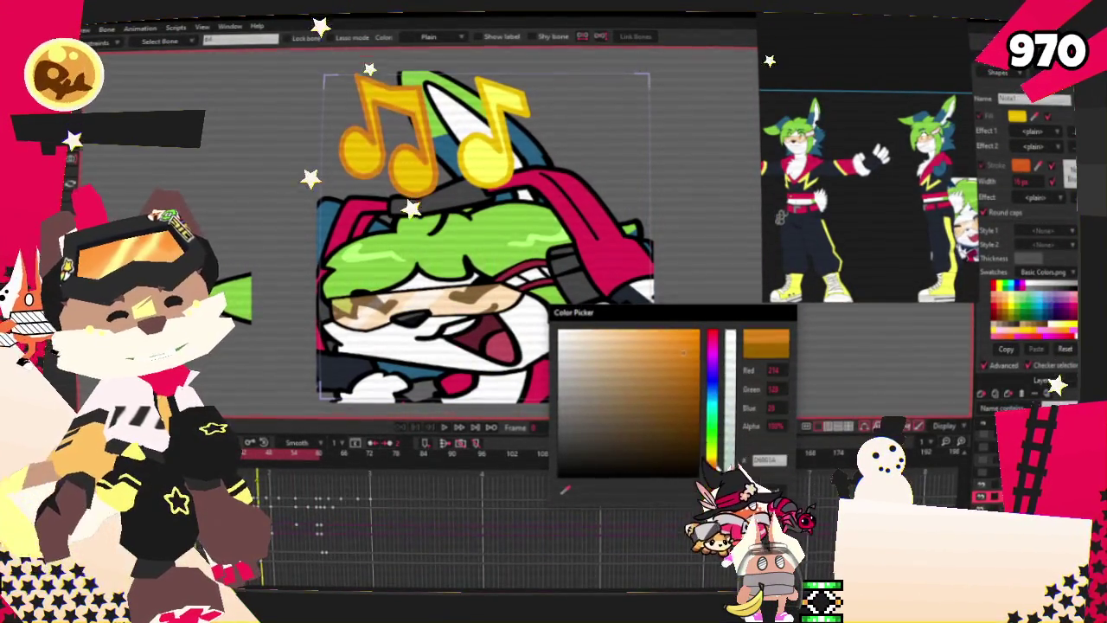
pyautogui.click(731, 491)
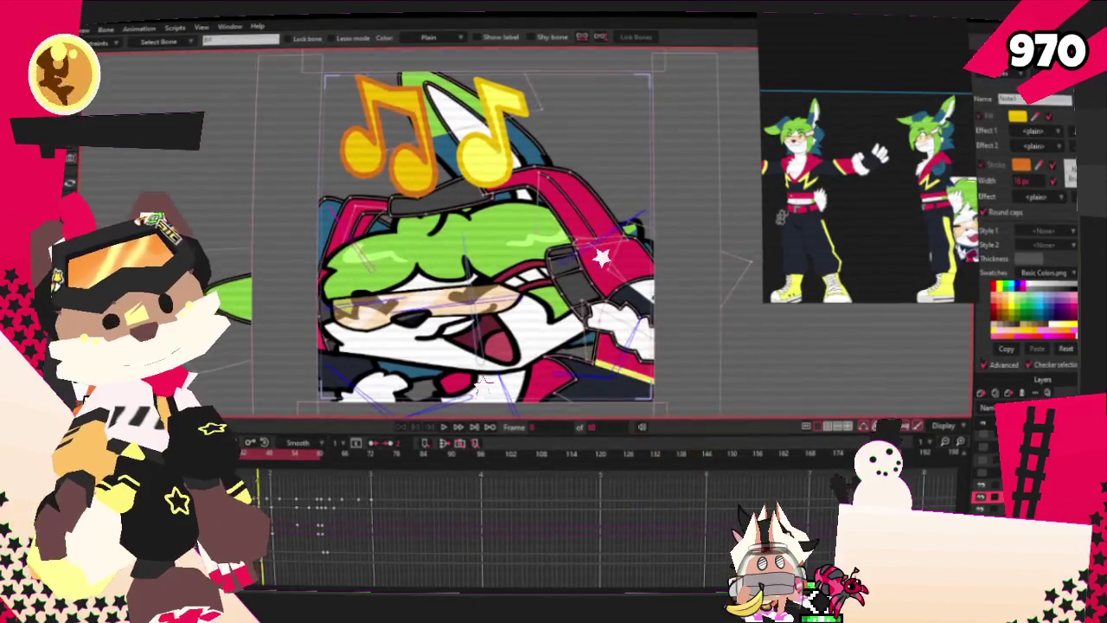
pyautogui.hotkey('alt', 'f')
pyautogui.press('Escape')
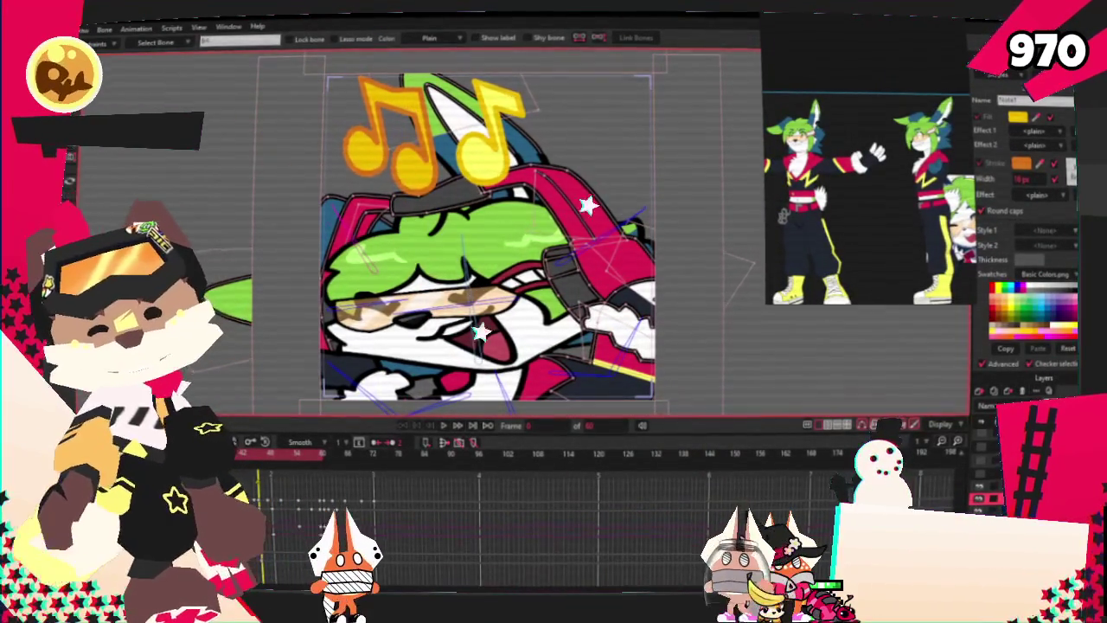
pyautogui.hotkey('alt', 'f')
pyautogui.press('Escape')
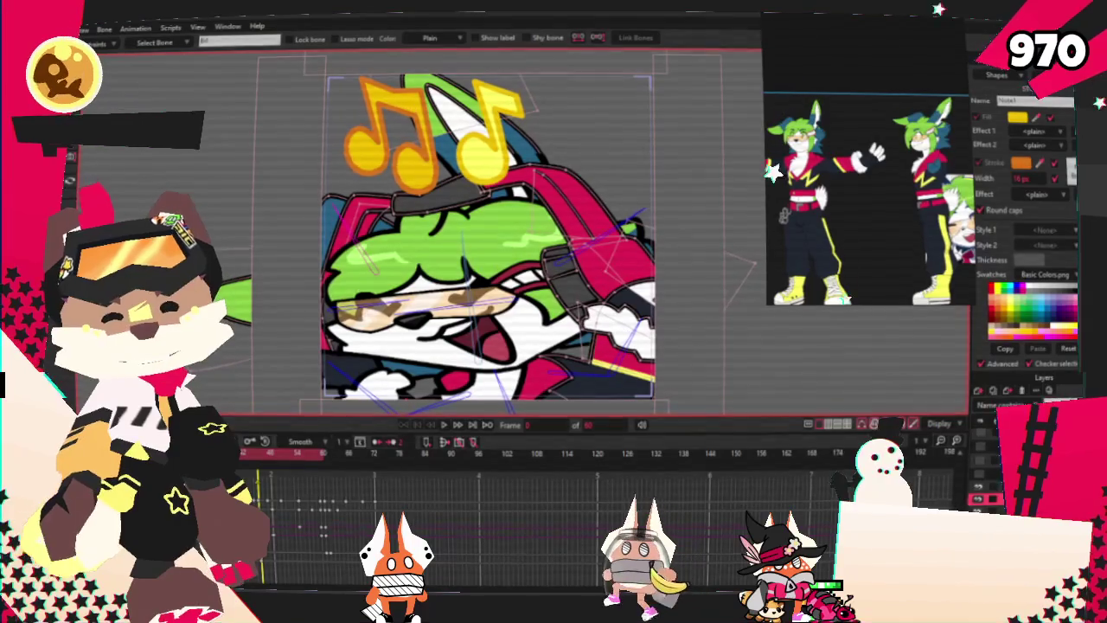
pyautogui.hotkey('alt', 'f')
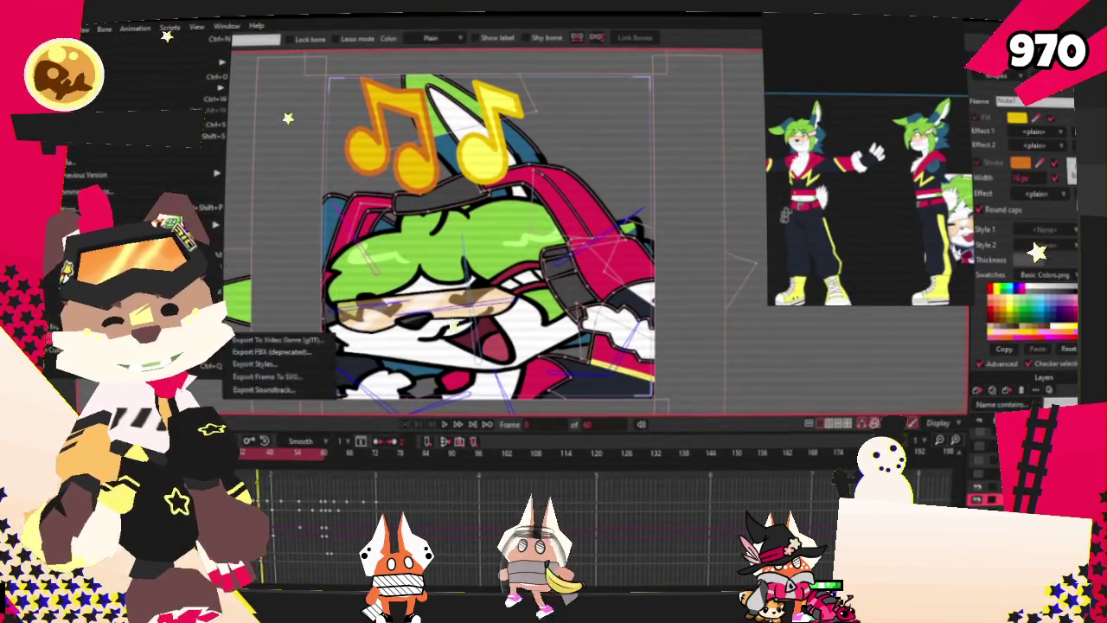
# Dismiss the File menu and Alt+Tab over to Discord's emote-club channel.
pyautogui.press('Escape')
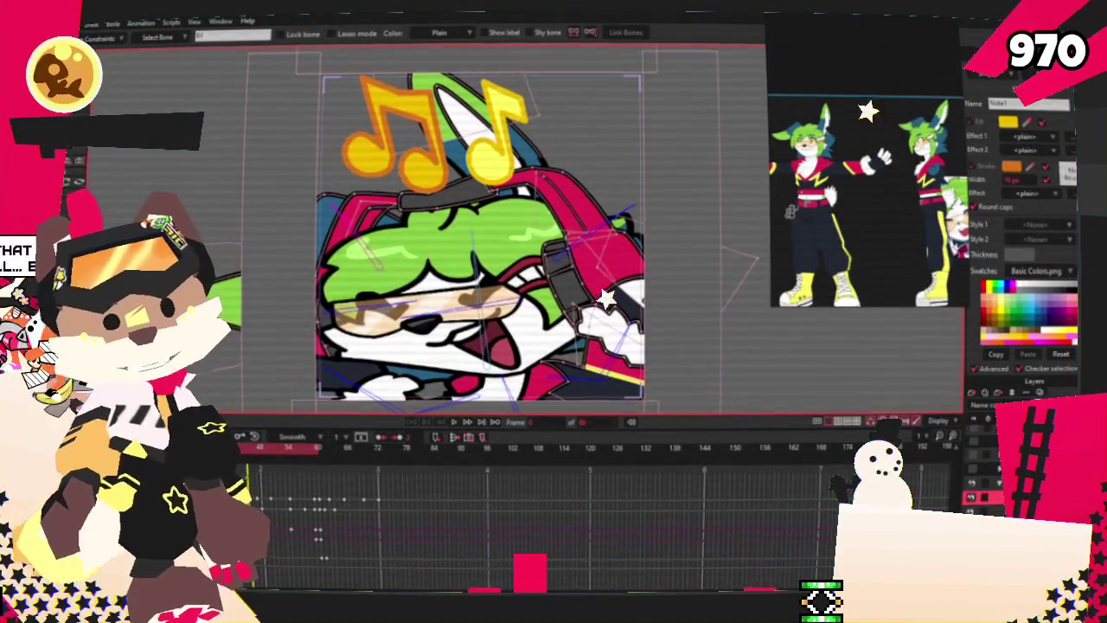
pyautogui.hotkey('alt', 'f')
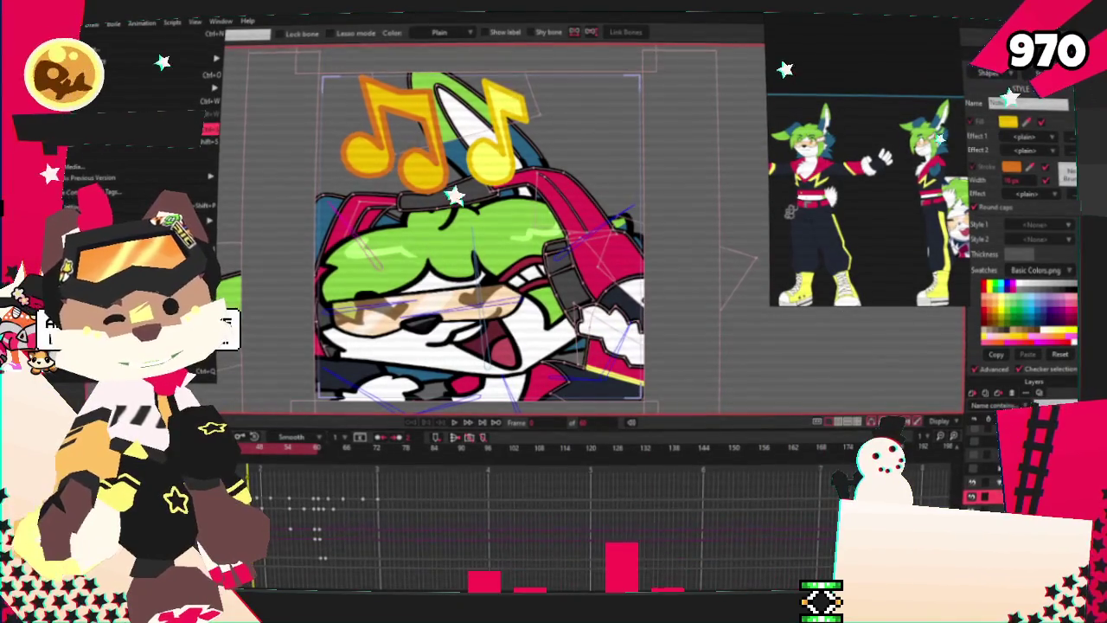
pyautogui.press('Escape')
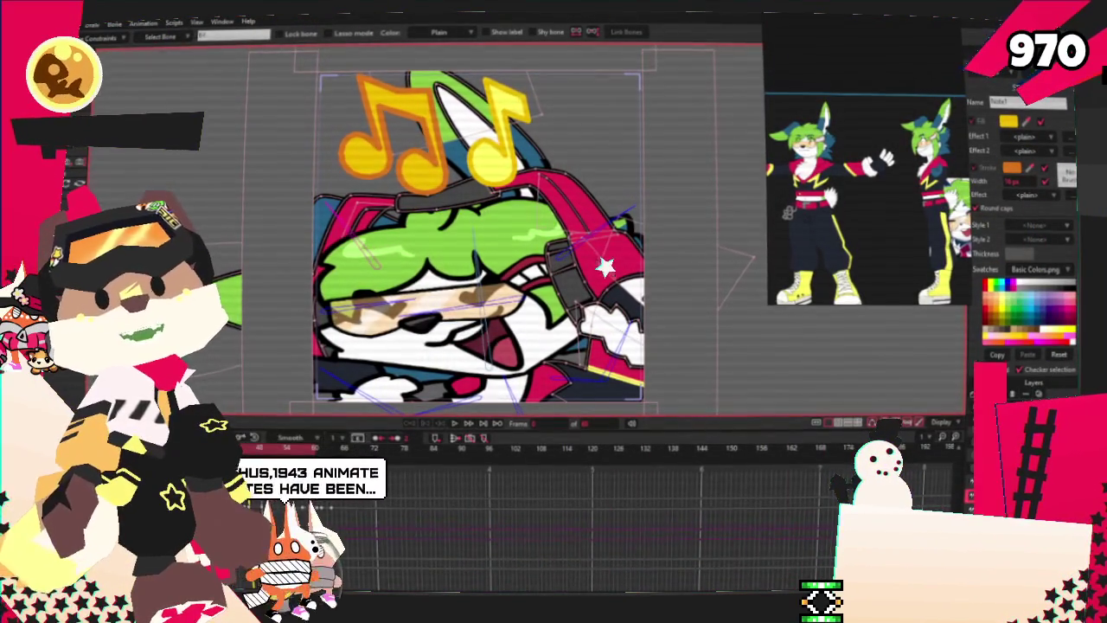
pyautogui.hotkey('alt', 'Tab')
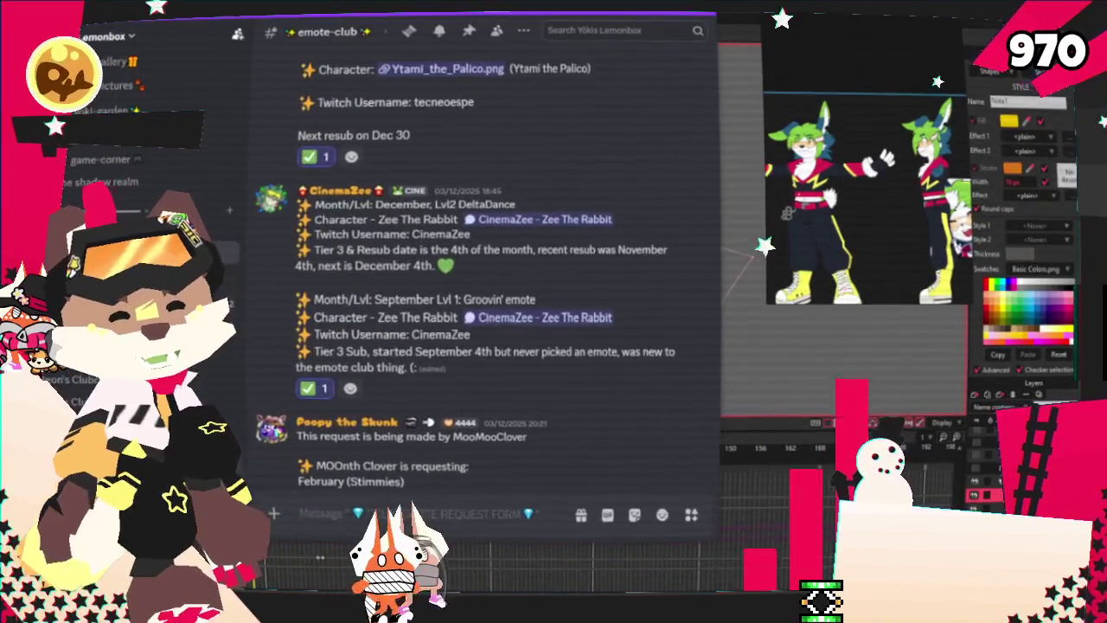
pyautogui.moveTo(485, 260)
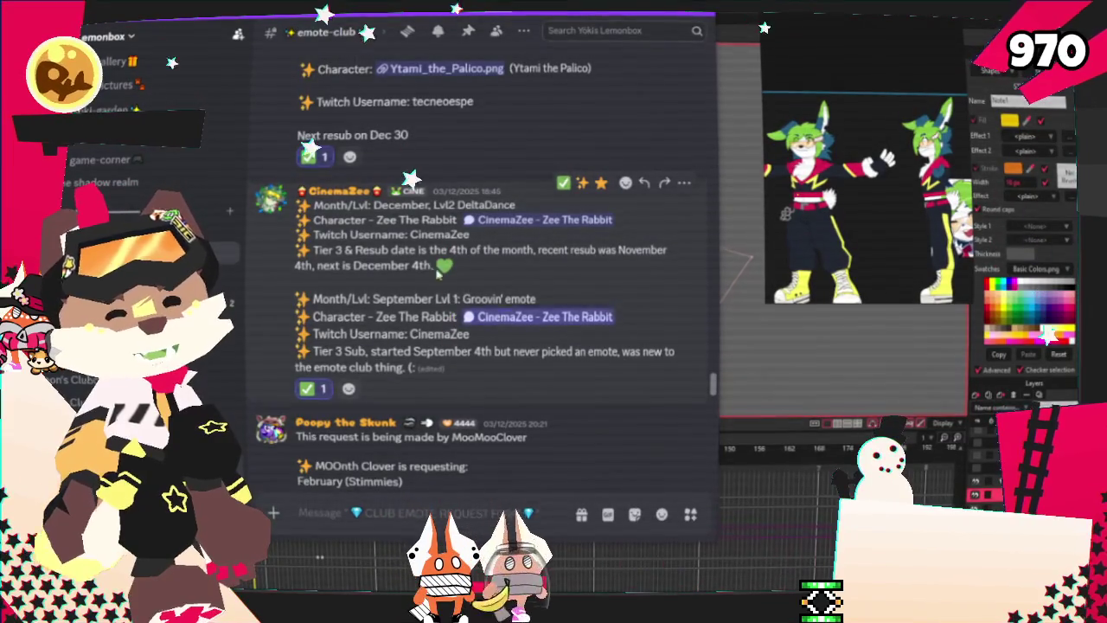
# Scroll up and down through the emote-club channel's emote requests.
pyautogui.scroll(4, 472, 292)
pyautogui.scroll(1, 389, 251)
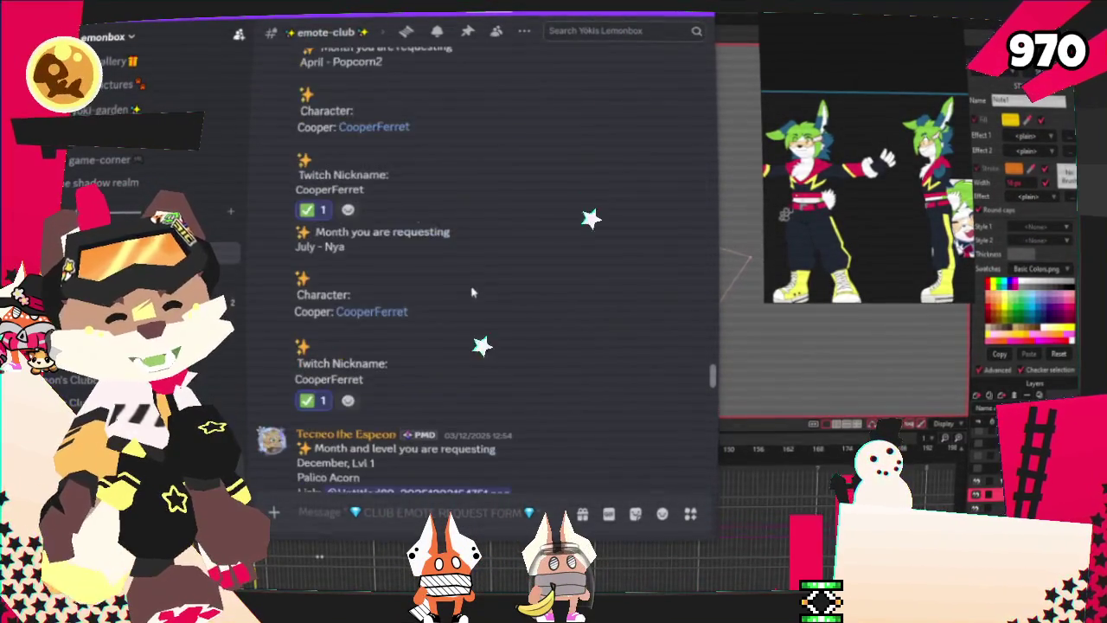
pyautogui.scroll(4, 304, 215)
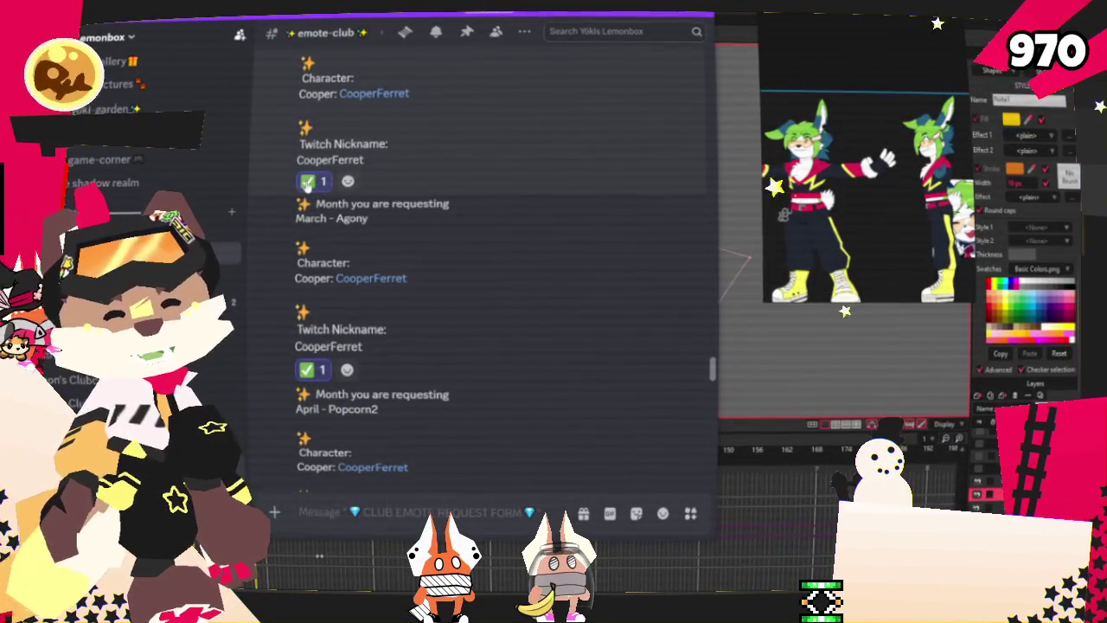
pyautogui.scroll(-1, 311, 190)
pyautogui.scroll(-4, 333, 222)
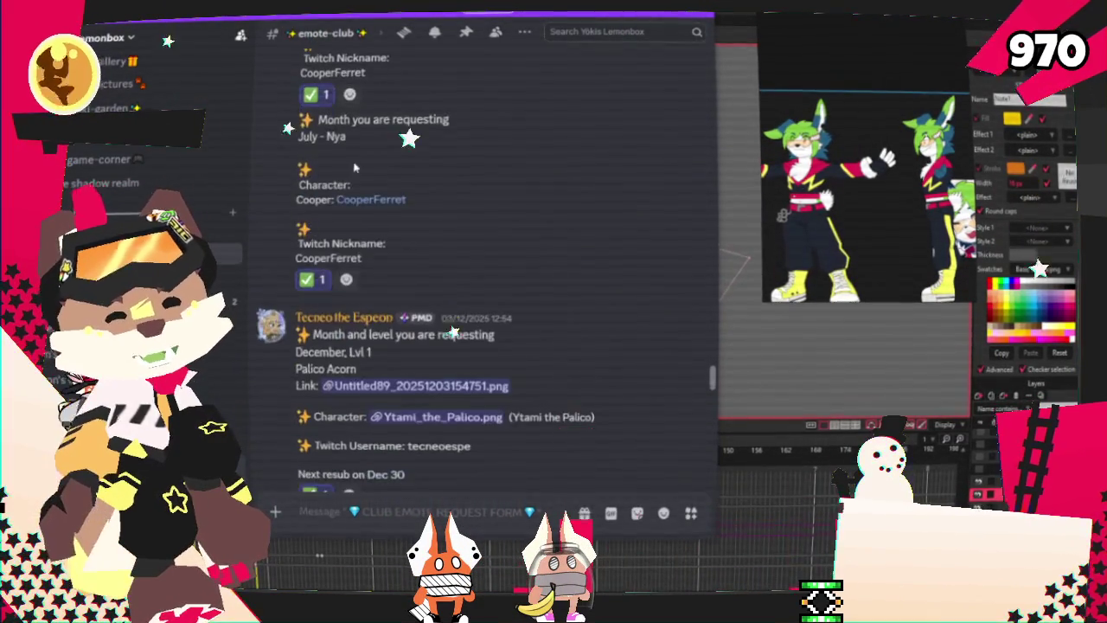
pyautogui.scroll(-4, 332, 221)
pyautogui.scroll(-3, 346, 234)
pyautogui.scroll(-1, 359, 247)
pyautogui.scroll(-2, 368, 253)
pyautogui.scroll(5, 354, 247)
pyautogui.scroll(2, 333, 235)
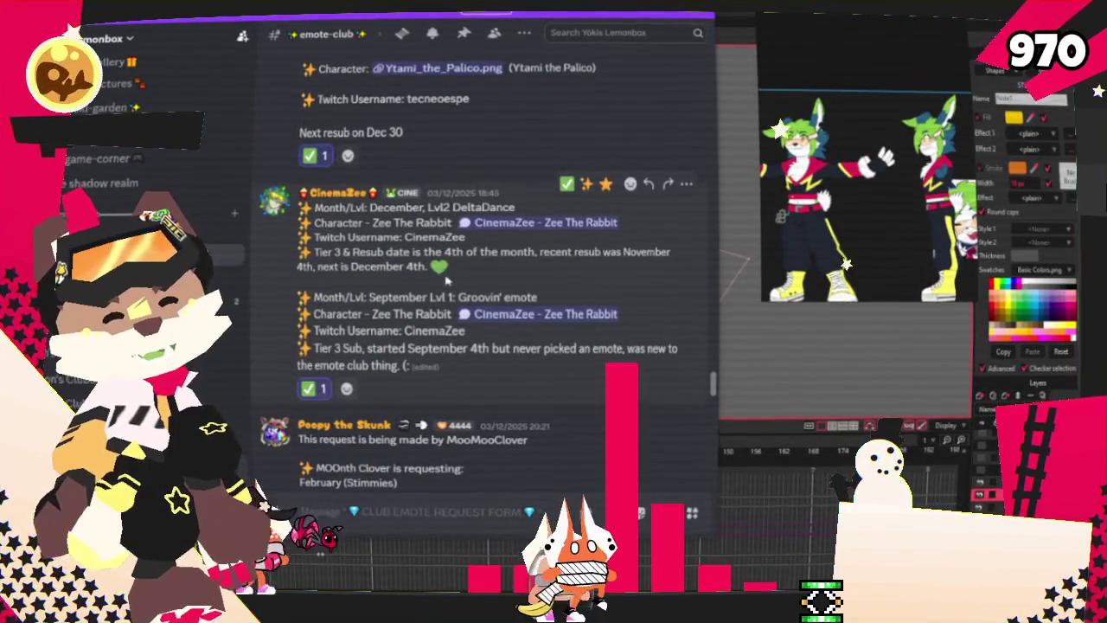
# Browse the emoji picker on a request, close it without reacting, and return to Moho.
pyautogui.click(632, 185)
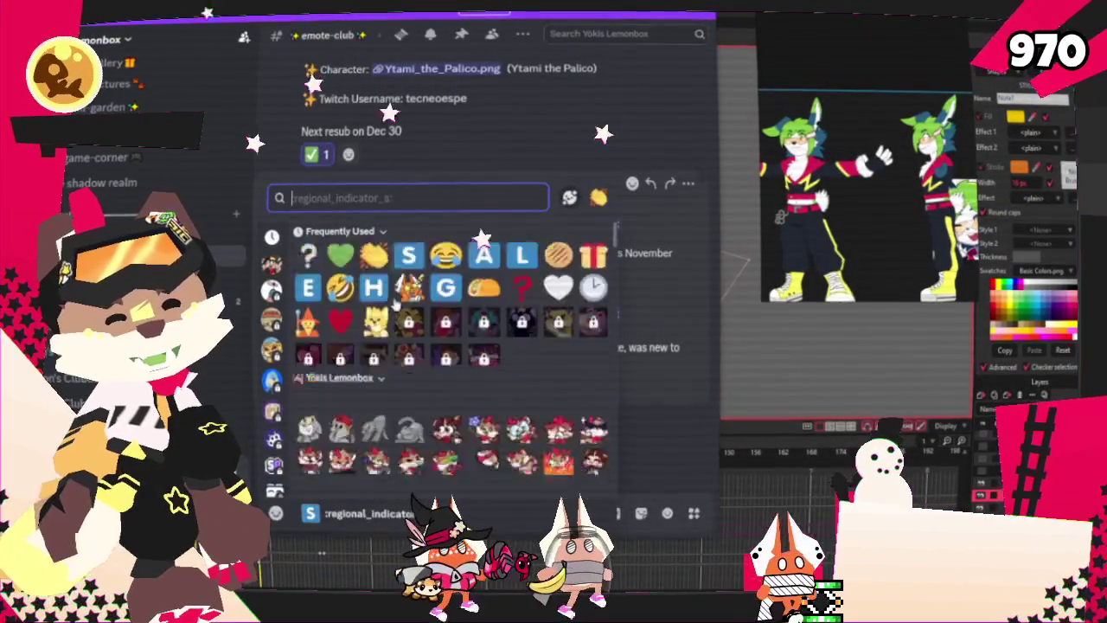
pyautogui.scroll(-10, 519, 363)
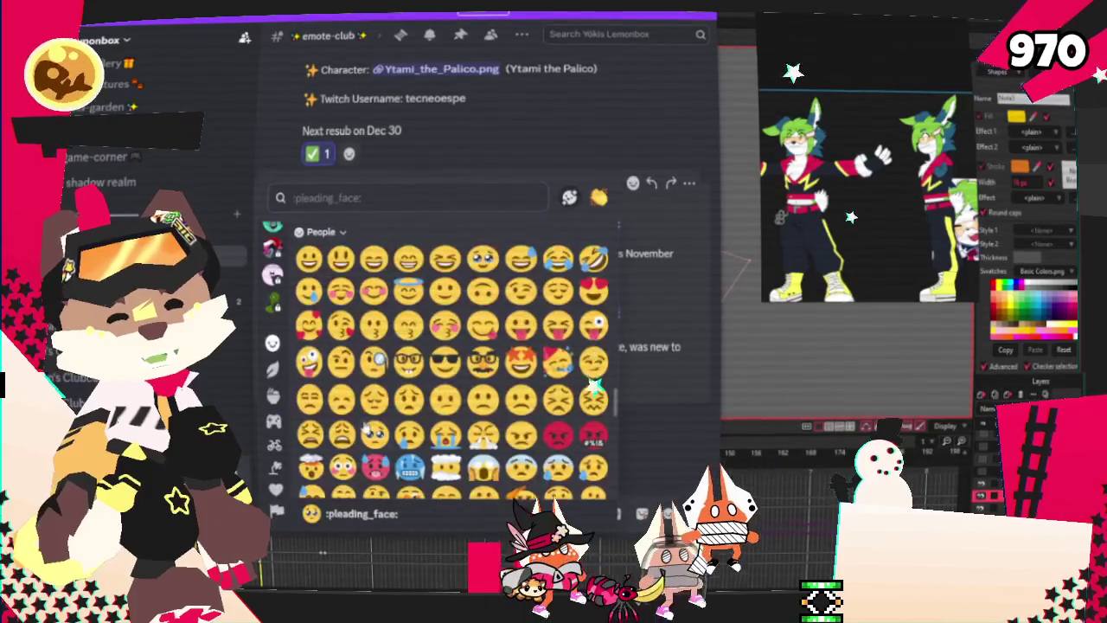
pyautogui.scroll(-5, 520, 364)
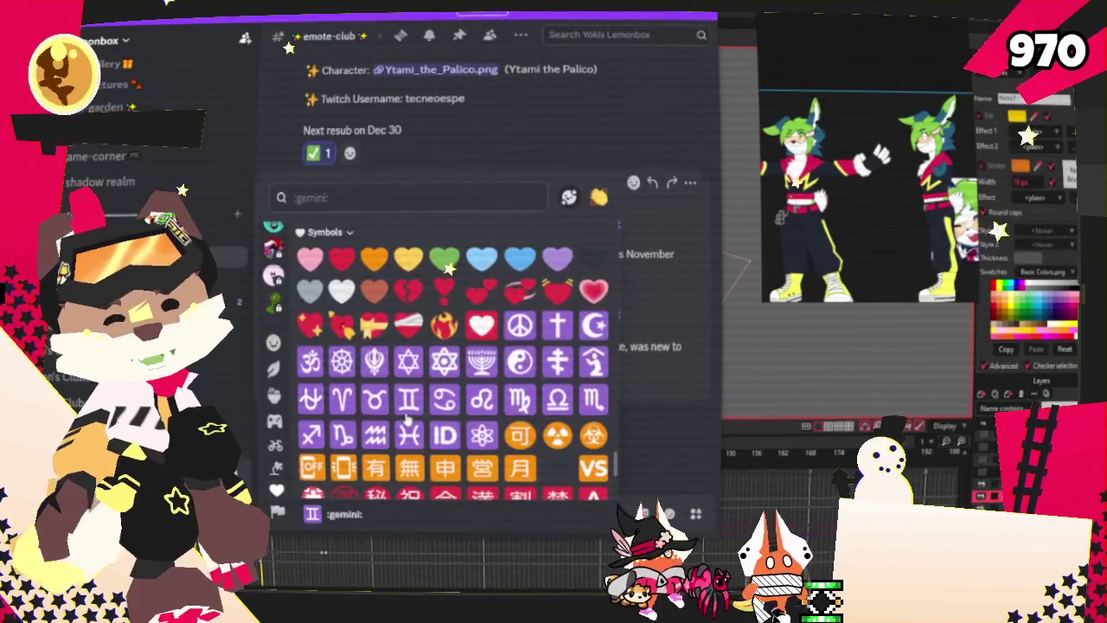
pyautogui.scroll(-3, 406, 420)
pyautogui.scroll(4, 406, 420)
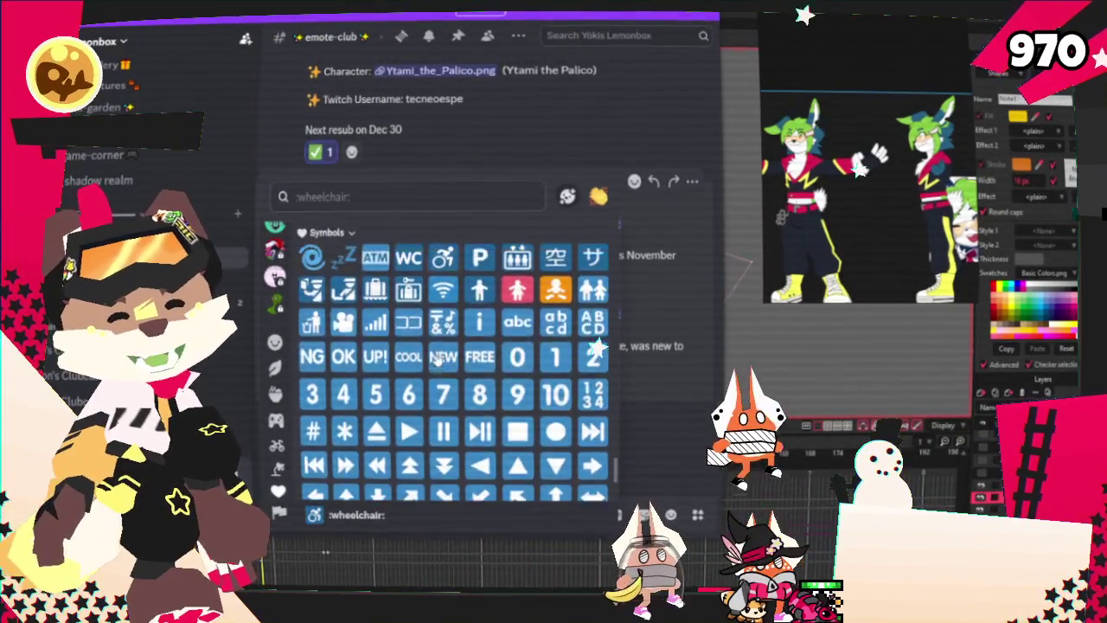
pyautogui.scroll(3, 428, 363)
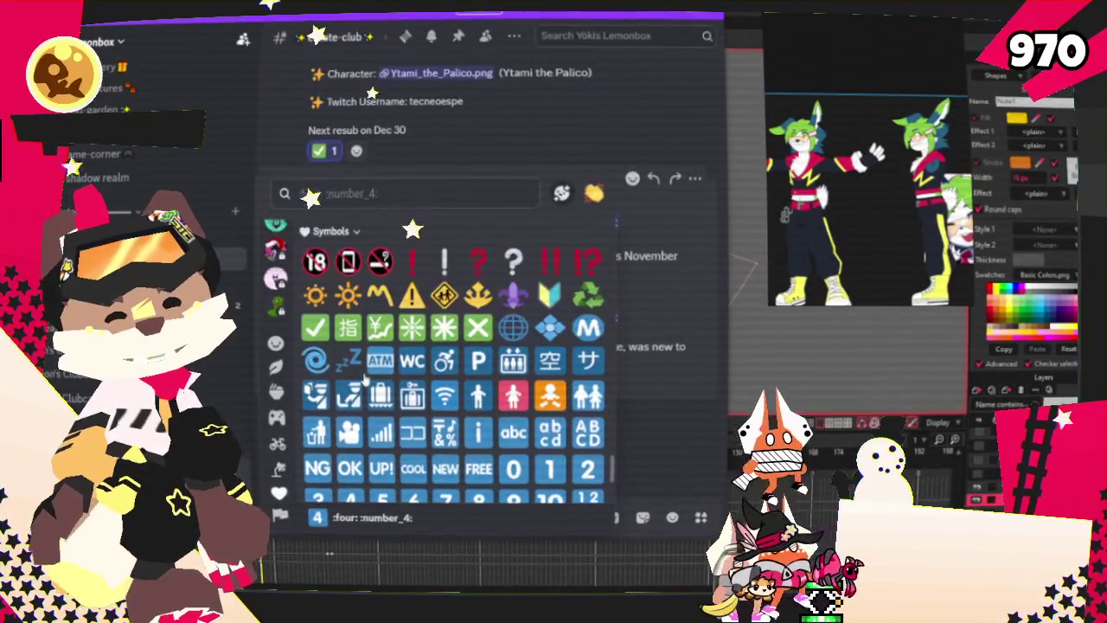
pyautogui.scroll(-3, 433, 381)
pyautogui.scroll(3, 517, 383)
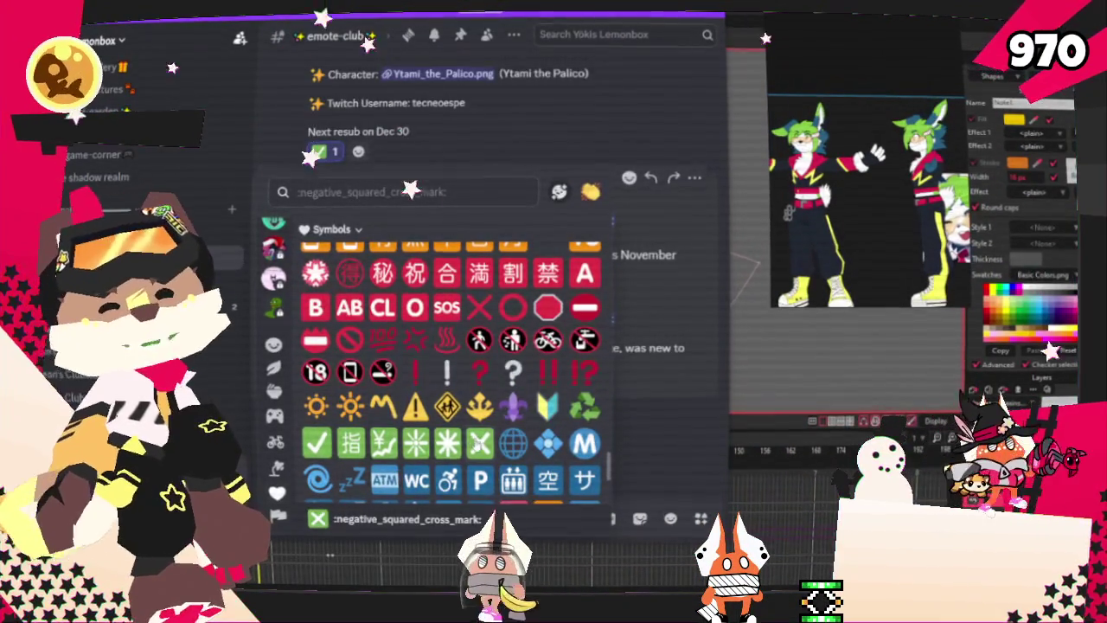
pyautogui.click(648, 437)
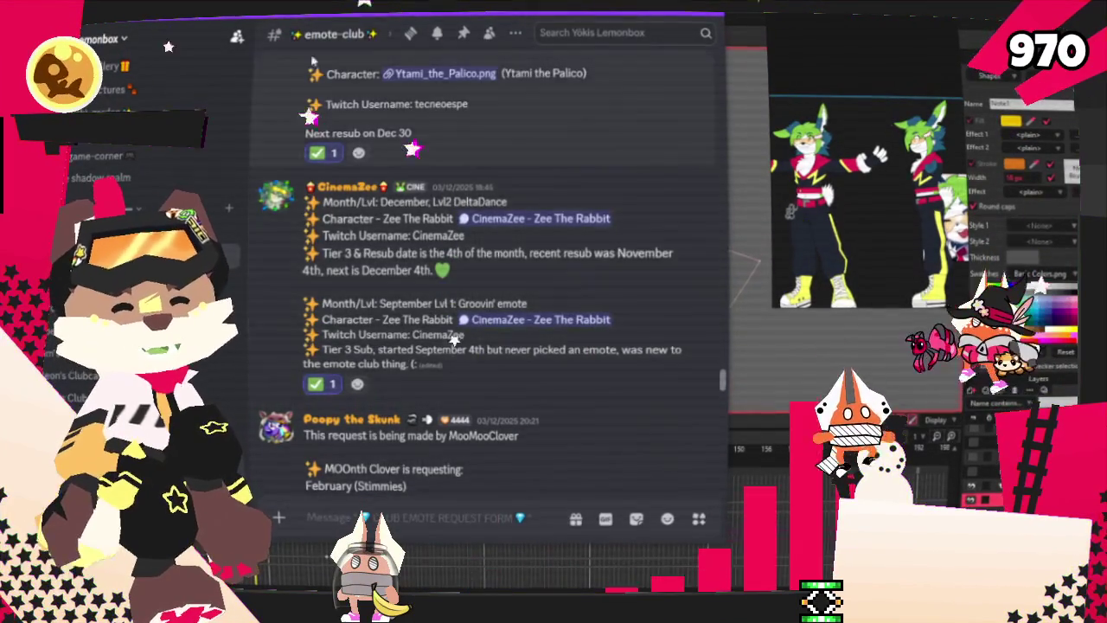
pyautogui.hotkey('alt', 'Tab')
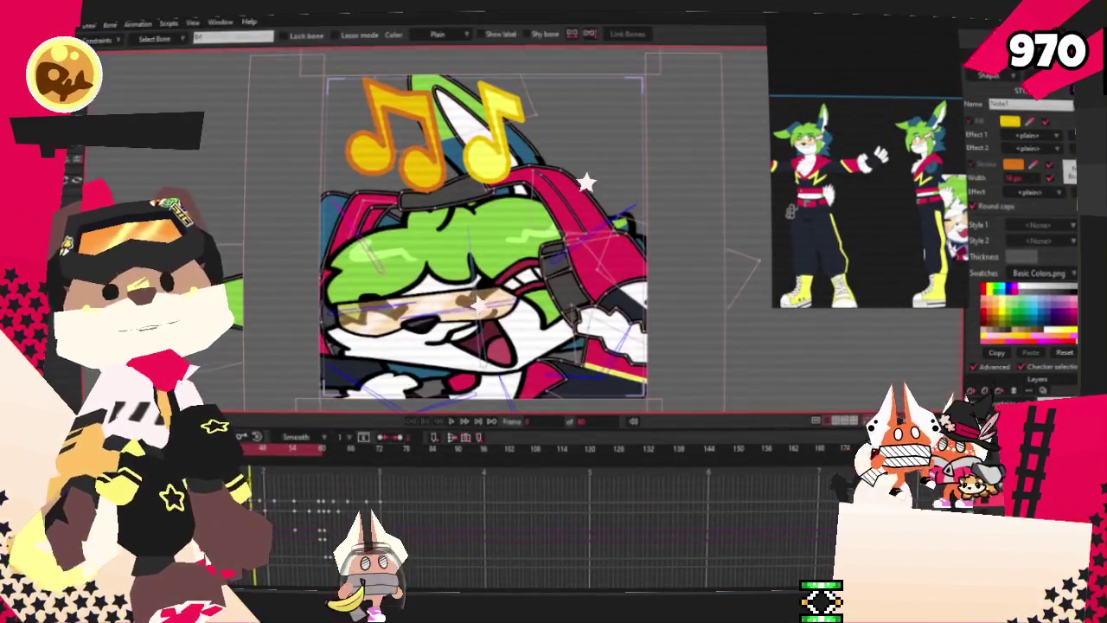